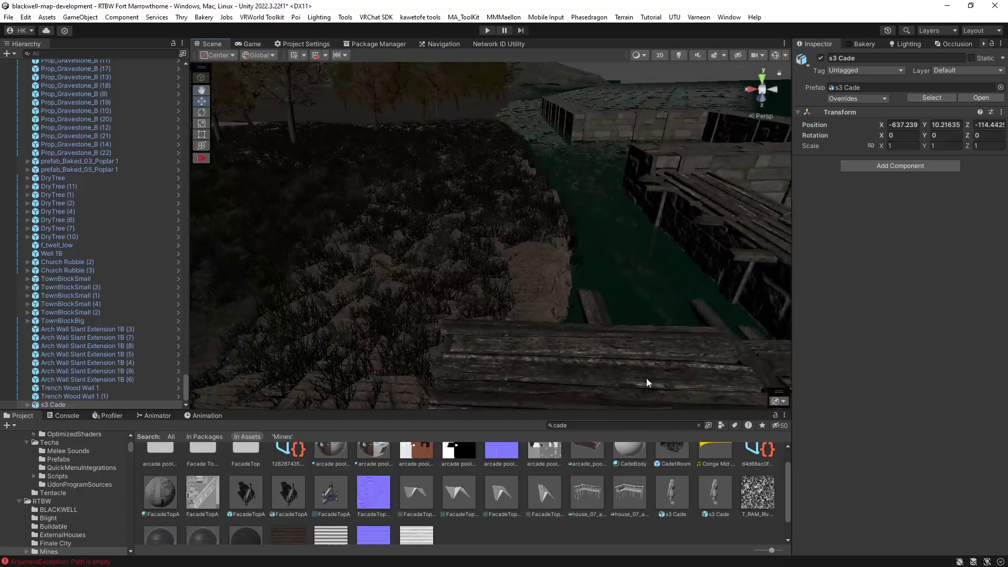
# Add another s3 Cade character to the scene and select the stone wall on the water.
pyautogui.moveTo(366, 362)
pyautogui.mouseDown()
pyautogui.moveTo(650, 387)
pyautogui.moveTo(659, 286)
pyautogui.mouseUp()
pyautogui.click(660, 275)
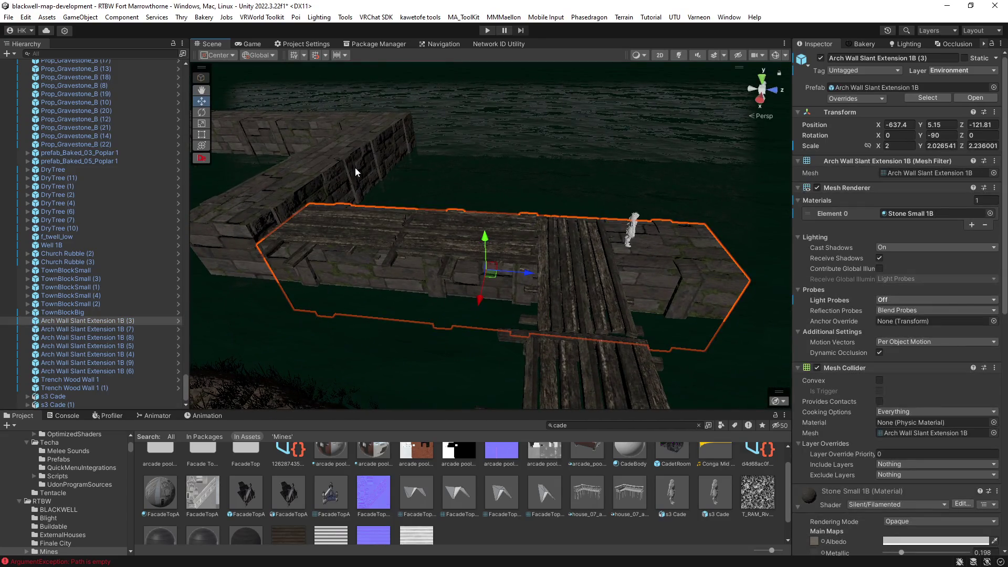
pyautogui.moveTo(339, 165)
pyautogui.mouseDown()
pyautogui.moveTo(342, 193)
pyautogui.moveTo(331, 212)
pyautogui.moveTo(307, 220)
pyautogui.moveTo(281, 190)
pyautogui.moveTo(526, 231)
pyautogui.moveTo(308, 187)
pyautogui.moveTo(315, 181)
pyautogui.moveTo(276, 202)
pyautogui.moveTo(277, 182)
pyautogui.moveTo(282, 206)
pyautogui.mouseUp()
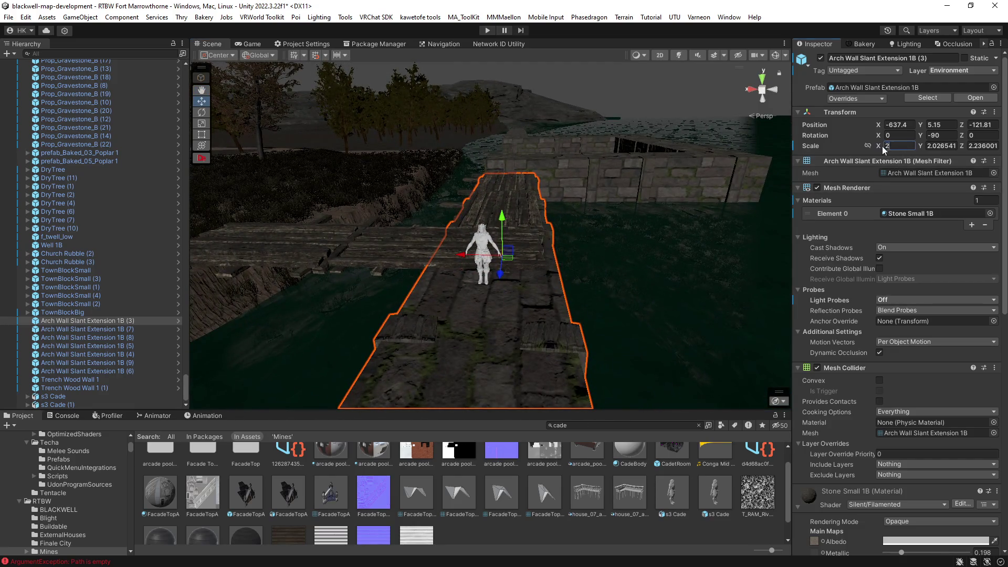
# Scale Arch Wall Slant Extension 1B (3) to 1.5, 2, 1.5.
pyautogui.write('1.5')
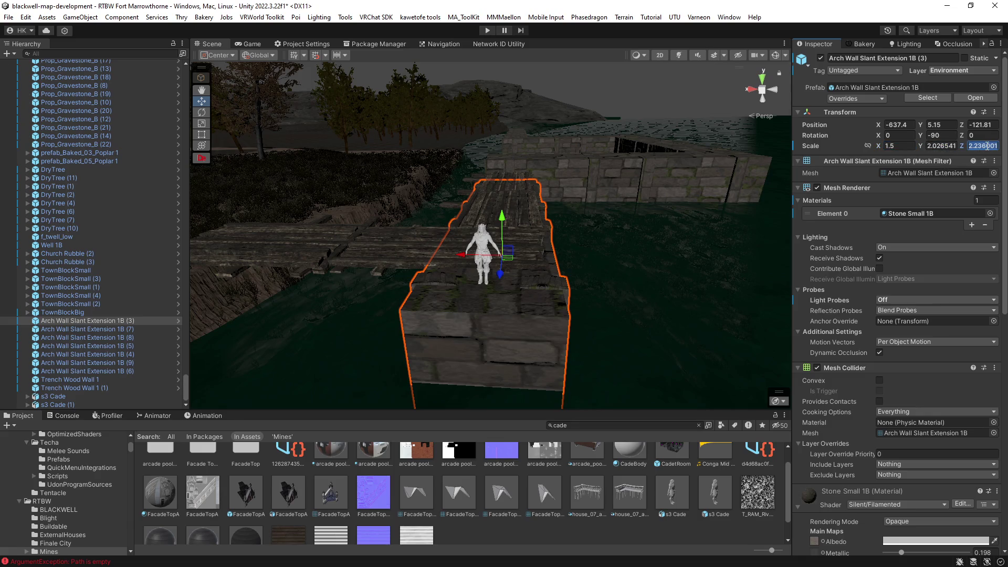
pyautogui.click(938, 146)
pyautogui.write('1.')
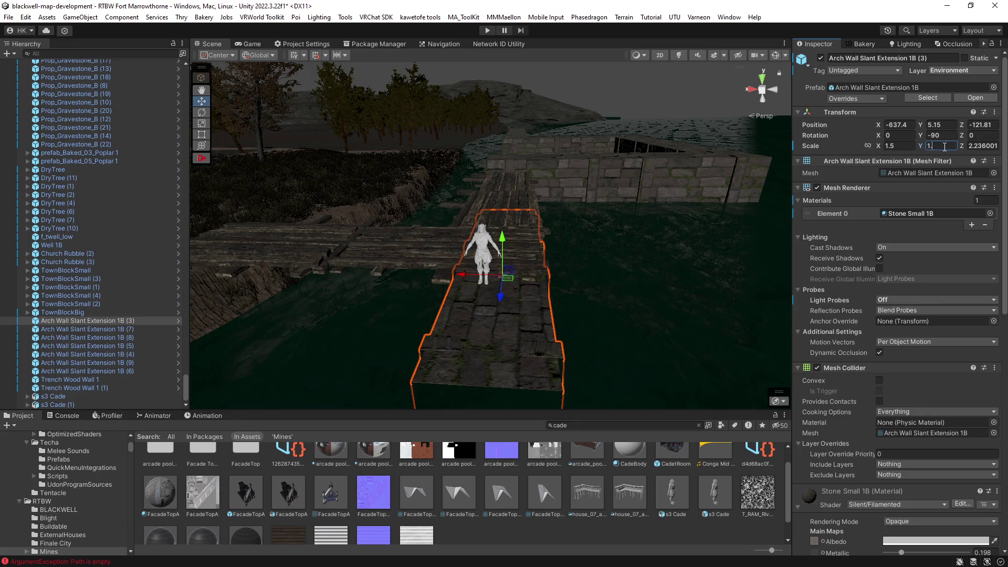
pyautogui.write('2')
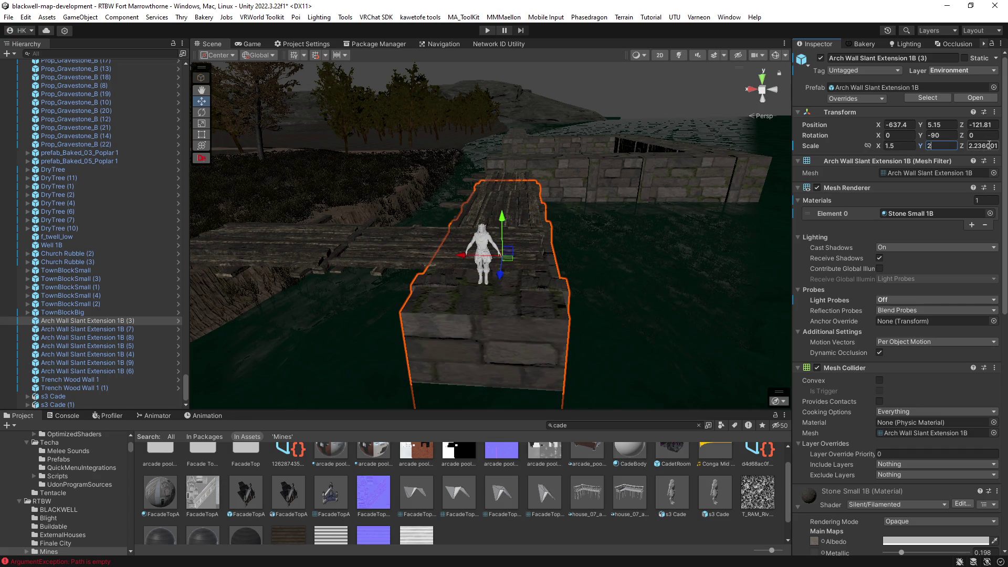
pyautogui.write('1.')
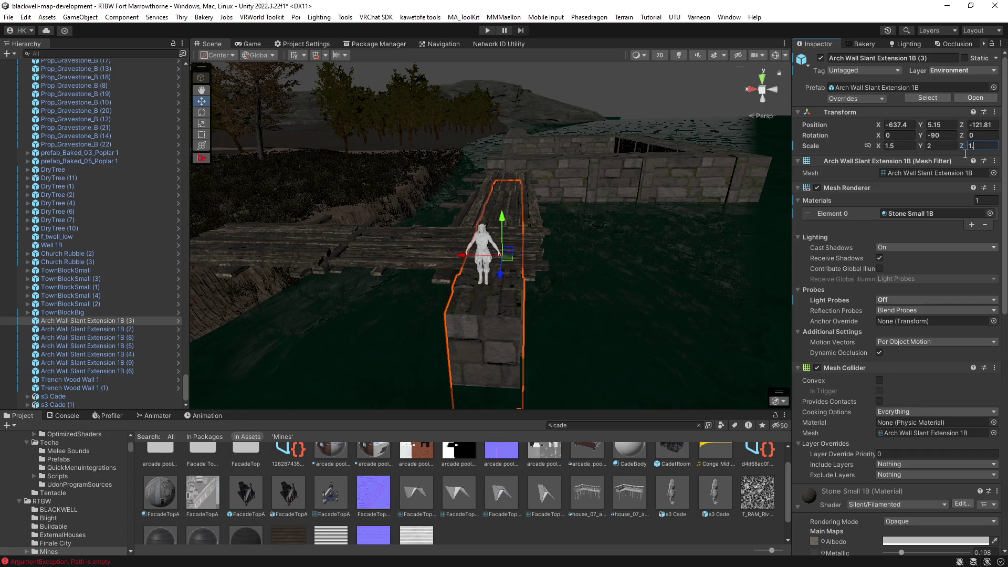
pyautogui.write('5')
pyautogui.moveTo(581, 280)
pyautogui.mouseDown()
pyautogui.moveTo(603, 297)
pyautogui.moveTo(601, 328)
pyautogui.moveTo(582, 251)
pyautogui.mouseUp()
pyautogui.click(651, 203)
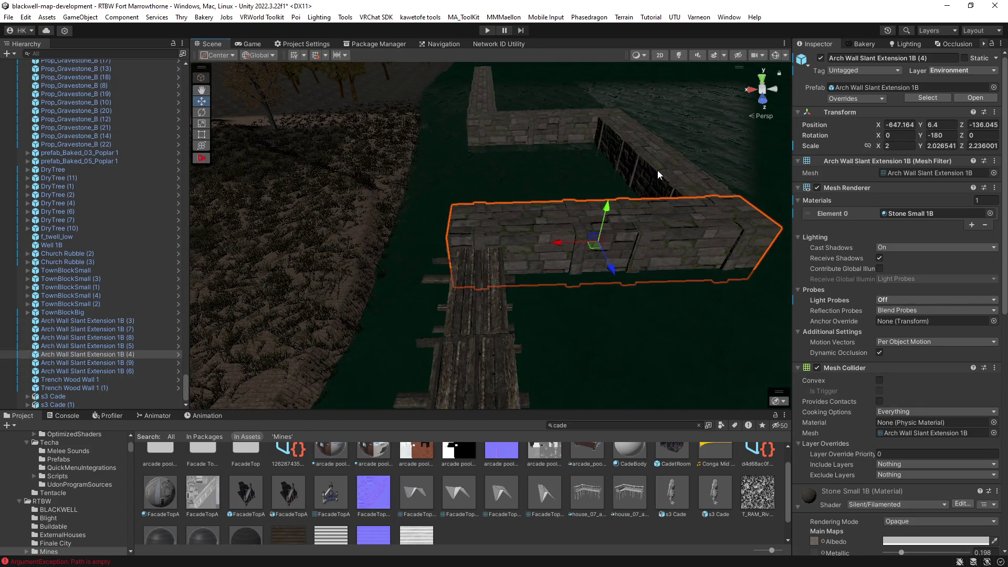
# Select the surrounding stone wall segments and set their X and Z scale to 1.5.
pyautogui.keyDown('ctrl'); pyautogui.click(659, 164); pyautogui.keyUp('ctrl')
pyautogui.keyDown('ctrl'); pyautogui.click(526, 121); pyautogui.keyUp('ctrl')
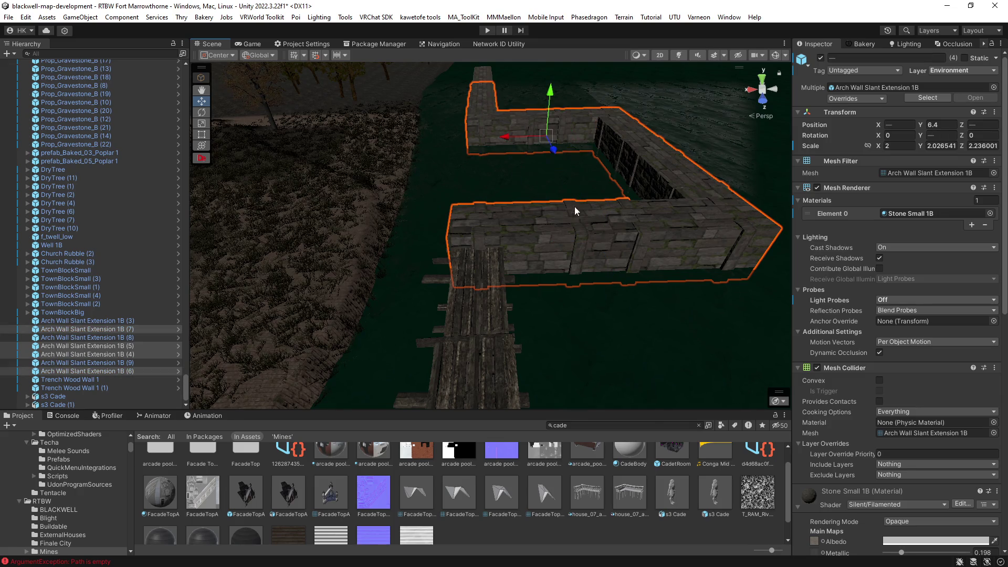
pyautogui.click(593, 221)
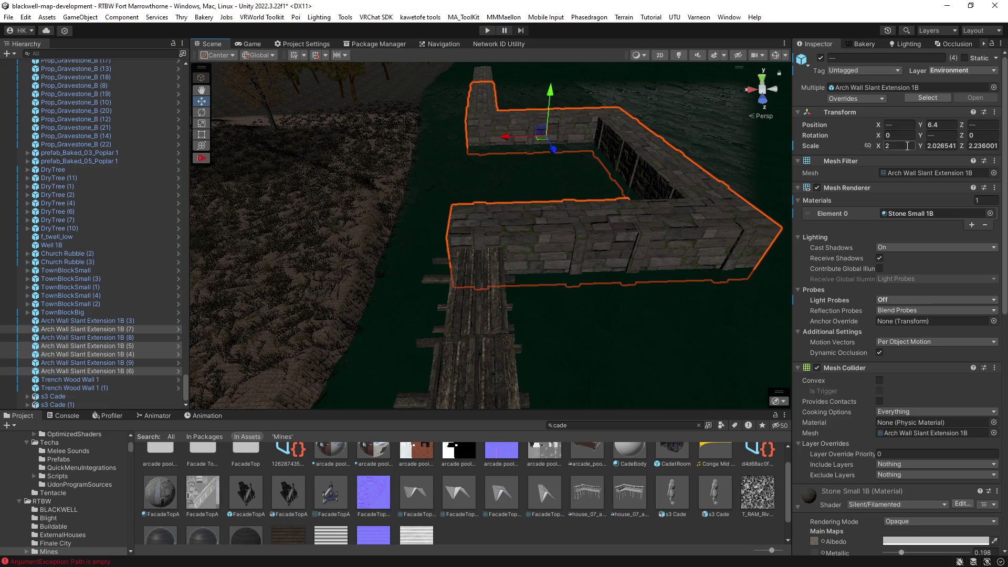
pyautogui.write('1.5')
pyautogui.click(982, 145)
pyautogui.write('1.5')
pyautogui.press('Return')
pyautogui.moveTo(688, 215)
pyautogui.mouseDown()
pyautogui.moveTo(686, 229)
pyautogui.moveTo(577, 311)
pyautogui.mouseUp()
# Move the front, central and right wall segments so they meet without gaps.
pyautogui.click(578, 311)
pyautogui.scroll(5, 478, 301)
pyautogui.moveTo(479, 301); pyautogui.dragTo(408, 304)
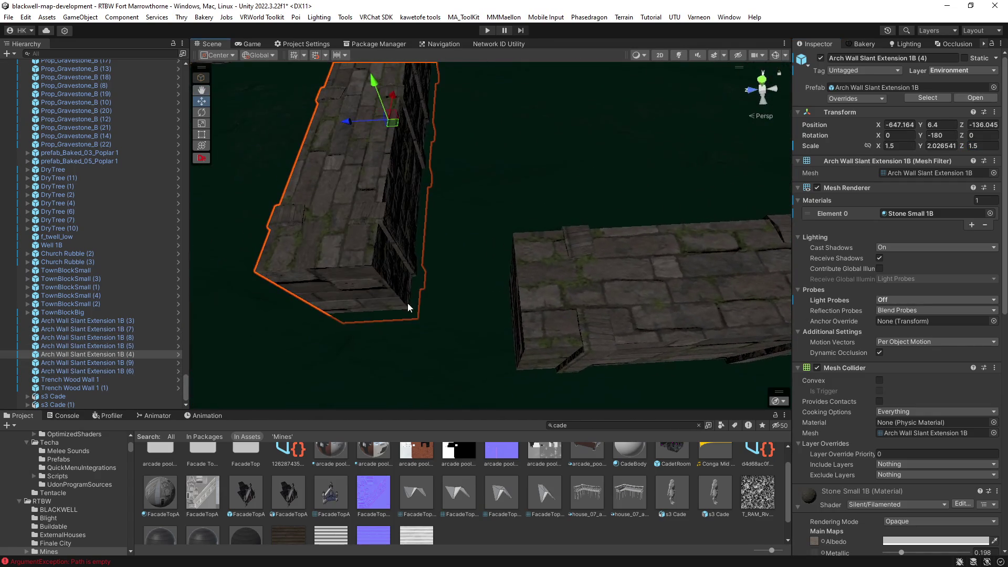
pyautogui.moveTo(371, 268); pyautogui.dragTo(522, 349)
pyautogui.scroll(-5, 523, 349)
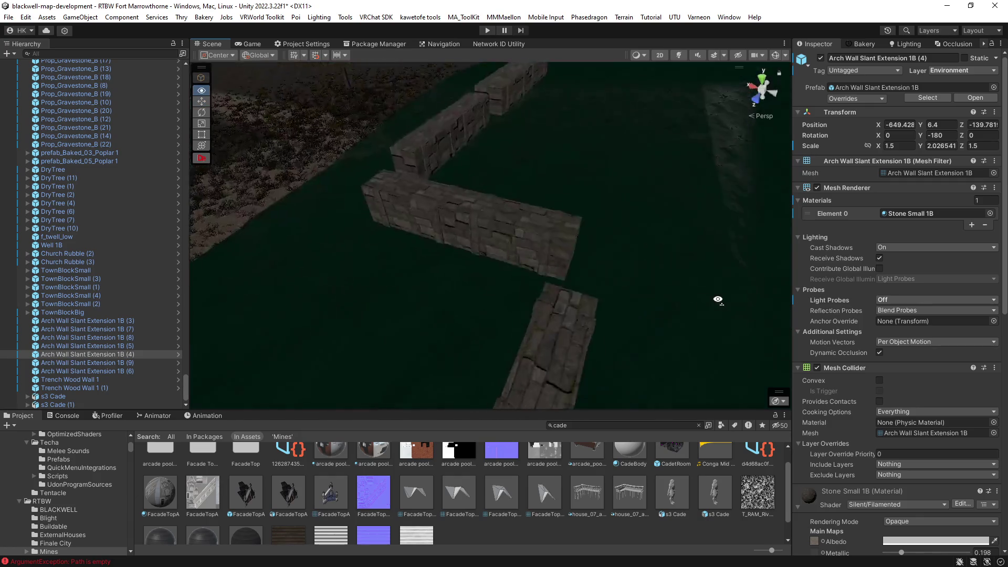
pyautogui.click(446, 352)
pyautogui.moveTo(451, 346); pyautogui.dragTo(359, 389)
pyautogui.click(631, 160)
pyautogui.moveTo(574, 155)
pyautogui.mouseDown()
pyautogui.moveTo(488, 168)
pyautogui.moveTo(443, 160)
pyautogui.moveTo(584, 227)
pyautogui.mouseUp()
# Select two more wall segments and inspect the joined wall tops up close.
pyautogui.keyDown('shift'); pyautogui.click(500, 282); pyautogui.keyUp('shift')
pyautogui.keyDown('shift'); pyautogui.click(637, 339); pyautogui.keyUp('shift')
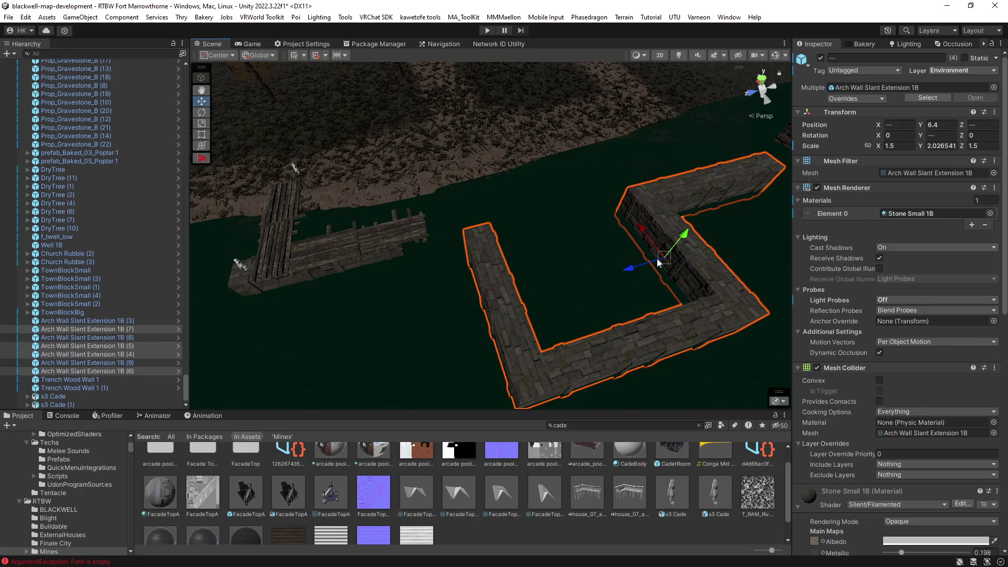
pyautogui.moveTo(663, 271)
pyautogui.mouseDown()
pyautogui.moveTo(768, 233)
pyautogui.moveTo(540, 135)
pyautogui.moveTo(535, 111)
pyautogui.moveTo(569, 219)
pyautogui.moveTo(525, 174)
pyautogui.moveTo(349, 166)
pyautogui.moveTo(488, 190)
pyautogui.mouseUp()
pyautogui.moveTo(647, 187)
pyautogui.mouseDown()
pyautogui.moveTo(697, 177)
pyautogui.moveTo(515, 204)
pyautogui.moveTo(606, 322)
pyautogui.moveTo(467, 257)
pyautogui.moveTo(557, 197)
pyautogui.mouseUp()
pyautogui.click(493, 247)
# Shrink plank platform Trench Wood Wall 1 (1) to a uniform scale of 1.5.
pyautogui.click(562, 248)
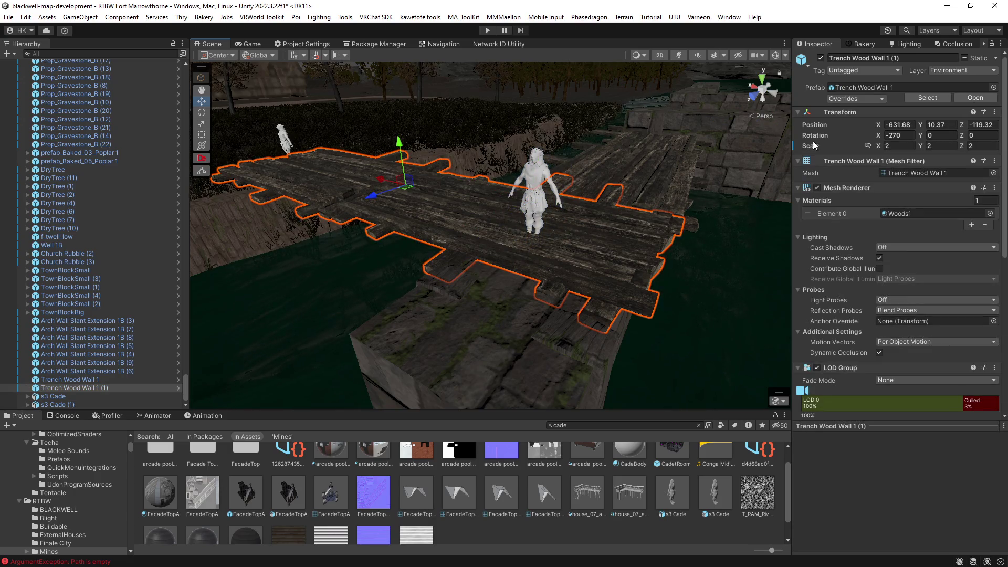
pyautogui.click(868, 145)
pyautogui.write('15')
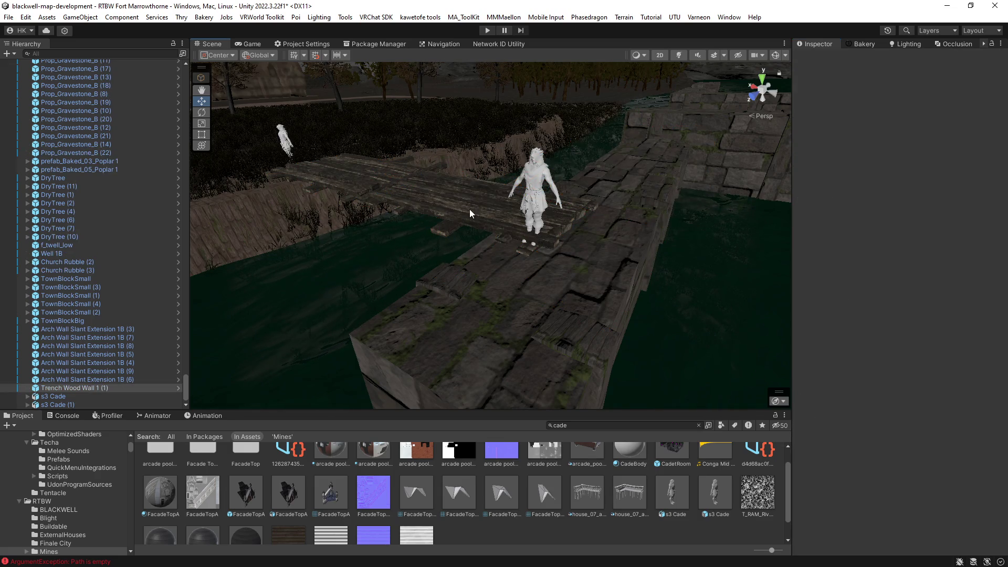
pyautogui.write('f')
pyautogui.moveTo(463, 238)
pyautogui.mouseDown()
pyautogui.moveTo(396, 197)
pyautogui.moveTo(439, 253)
pyautogui.mouseUp()
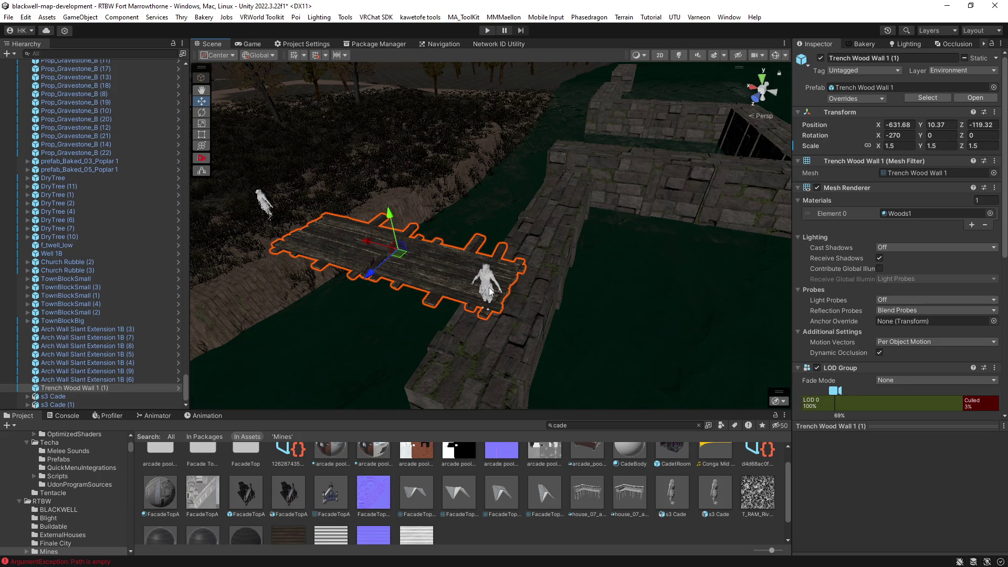
pyautogui.moveTo(513, 293); pyautogui.dragTo(577, 309)
# Duplicate the plank platform, rotate the copy 15° and line it up with the walkway.
pyautogui.hotkey('ctrl', 'd')
pyautogui.press('e')
pyautogui.moveTo(542, 257)
pyautogui.mouseDown()
pyautogui.moveTo(553, 270)
pyautogui.moveTo(267, 280)
pyautogui.moveTo(299, 261)
pyautogui.moveTo(460, 288)
pyautogui.moveTo(667, 288)
pyautogui.mouseUp()
pyautogui.press('w')
pyautogui.moveTo(306, 265)
pyautogui.mouseDown()
pyautogui.moveTo(295, 241)
pyautogui.moveTo(416, 281)
pyautogui.moveTo(508, 211)
pyautogui.moveTo(413, 224)
pyautogui.moveTo(575, 194)
pyautogui.mouseUp()
# Raise both plank platforms slightly so the copy sits at -821.06, 9.64, -114.7.
pyautogui.keyDown('shift'); pyautogui.click(646, 198); pyautogui.keyUp('shift')
pyautogui.keyDown('shift'); pyautogui.click(643, 198); pyautogui.keyUp('shift')
pyautogui.click(576, 199)
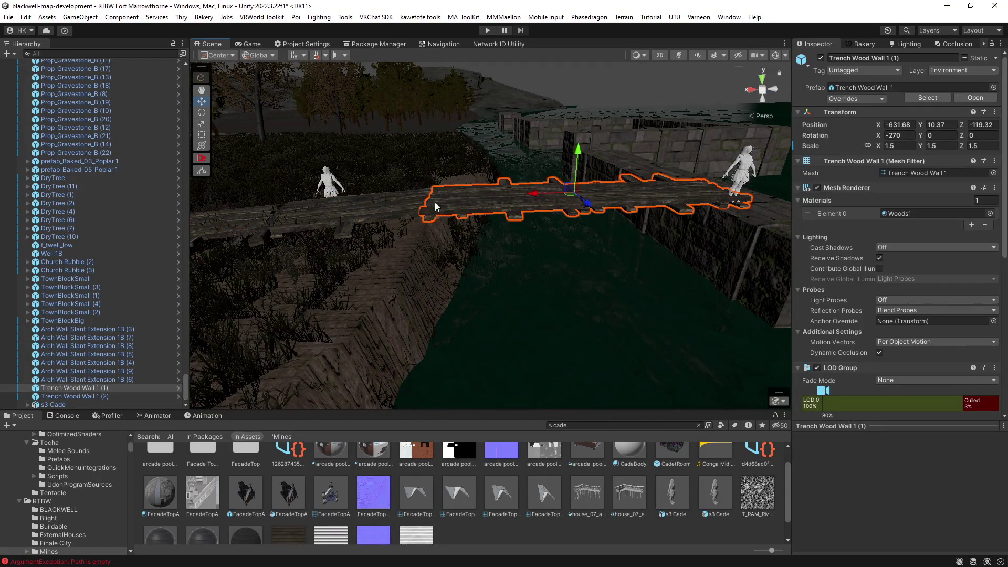
pyautogui.keyDown('shift'); pyautogui.click(461, 216); pyautogui.keyUp('shift')
pyautogui.press('f')
pyautogui.moveTo(529, 209)
pyautogui.mouseDown()
pyautogui.moveTo(509, 225)
pyautogui.moveTo(524, 295)
pyautogui.moveTo(620, 283)
pyautogui.moveTo(626, 219)
pyautogui.moveTo(532, 260)
pyautogui.moveTo(420, 213)
pyautogui.moveTo(383, 155)
pyautogui.moveTo(542, 174)
pyautogui.moveTo(648, 153)
pyautogui.moveTo(443, 361)
pyautogui.mouseUp()
pyautogui.click(627, 220)
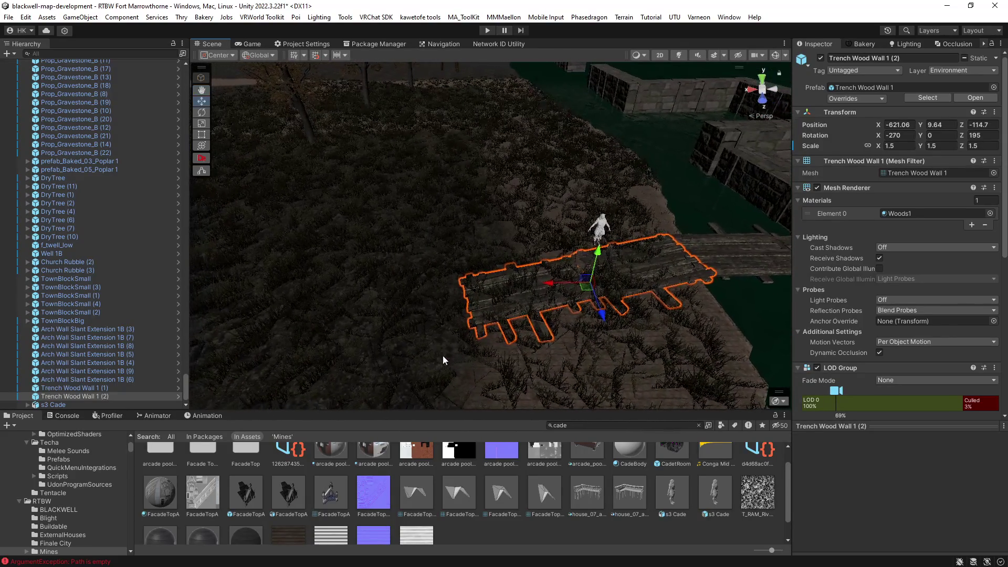
# Duplicate the angled plank and move the copy up-left along the grassy bank.
pyautogui.hotkey('ctrl', 'd')
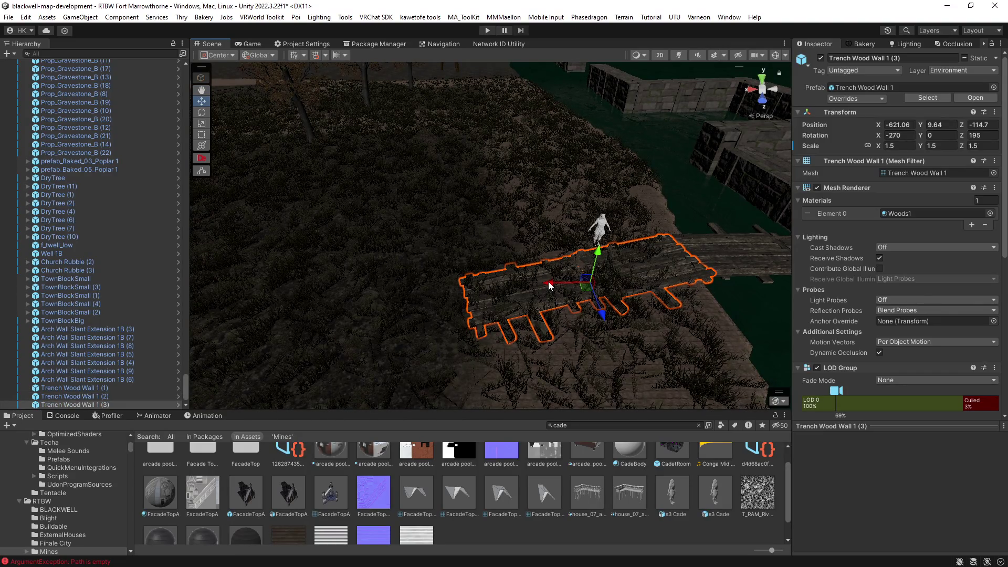
pyautogui.moveTo(587, 293)
pyautogui.mouseDown()
pyautogui.moveTo(362, 305)
pyautogui.moveTo(388, 336)
pyautogui.moveTo(518, 387)
pyautogui.moveTo(443, 307)
pyautogui.moveTo(378, 305)
pyautogui.moveTo(438, 307)
pyautogui.moveTo(357, 389)
pyautogui.moveTo(333, 390)
pyautogui.mouseUp()
pyautogui.press('e')
pyautogui.press('w')
pyautogui.press('w')
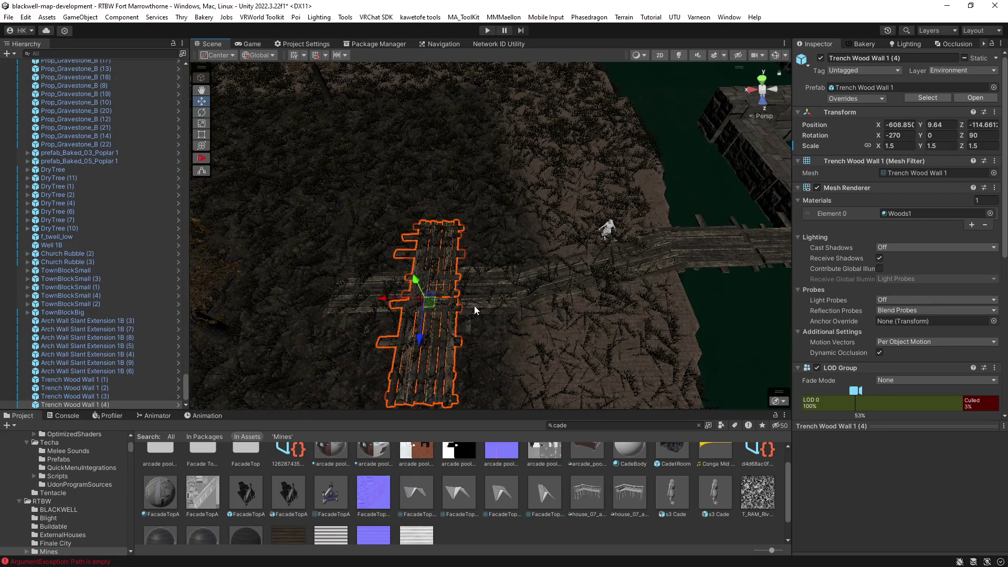
pyautogui.moveTo(427, 304); pyautogui.dragTo(331, 245)
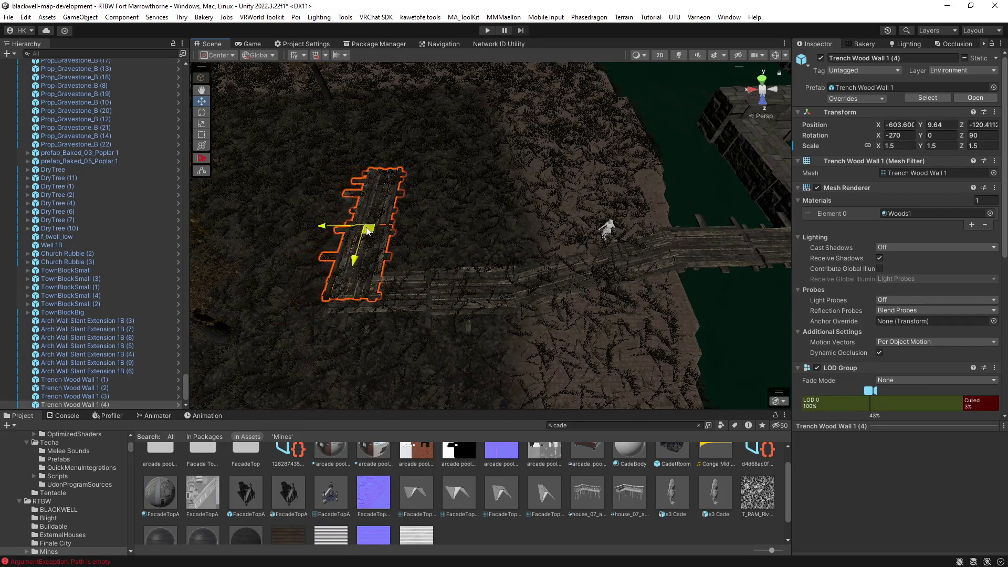
# Rotate the bank plank flat, move it into place, and delete the extra copy (6).
pyautogui.moveTo(446, 299)
pyautogui.mouseDown()
pyautogui.moveTo(540, 220)
pyautogui.moveTo(467, 171)
pyautogui.moveTo(413, 186)
pyautogui.moveTo(416, 202)
pyautogui.moveTo(603, 228)
pyautogui.moveTo(673, 209)
pyautogui.moveTo(576, 194)
pyautogui.moveTo(444, 236)
pyautogui.moveTo(486, 228)
pyautogui.moveTo(415, 235)
pyautogui.moveTo(443, 252)
pyautogui.moveTo(427, 265)
pyautogui.moveTo(434, 282)
pyautogui.moveTo(707, 302)
pyautogui.moveTo(608, 361)
pyautogui.moveTo(396, 386)
pyautogui.mouseUp()
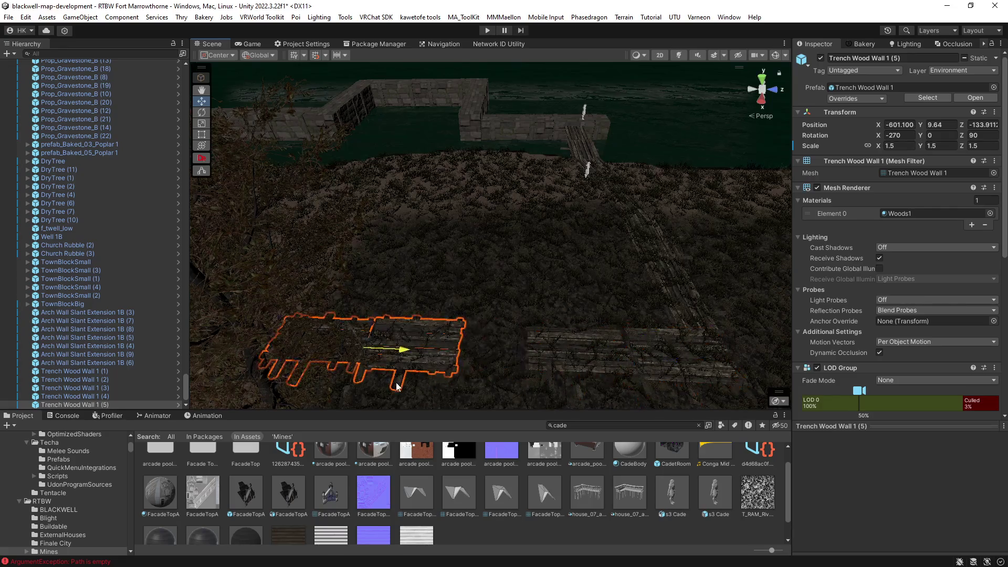
pyautogui.moveTo(467, 383)
pyautogui.mouseDown()
pyautogui.moveTo(522, 315)
pyautogui.moveTo(302, 308)
pyautogui.moveTo(397, 295)
pyautogui.moveTo(504, 324)
pyautogui.moveTo(756, 345)
pyautogui.mouseUp()
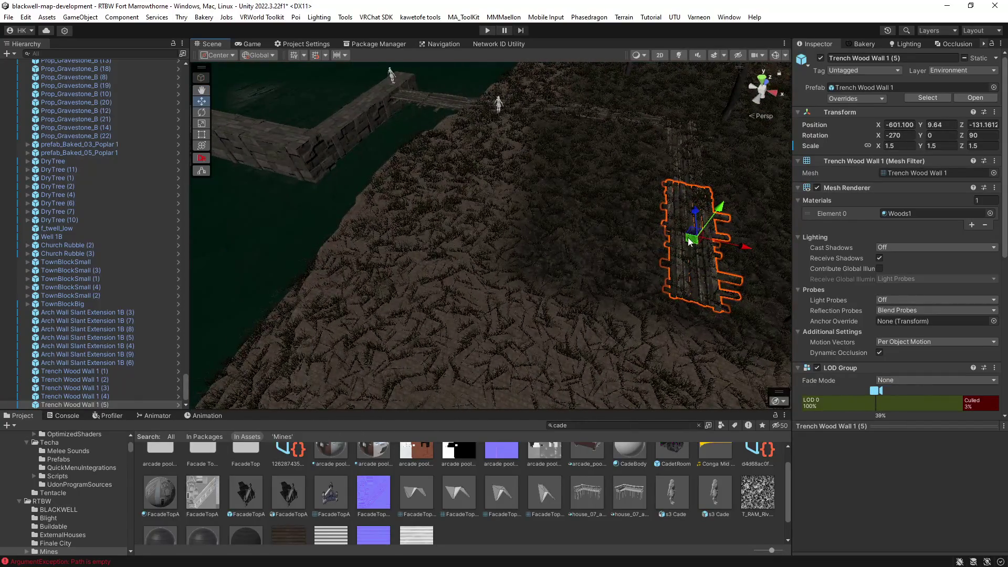
pyautogui.moveTo(710, 274); pyautogui.dragTo(564, 279)
pyautogui.press('w')
pyautogui.moveTo(660, 251)
pyautogui.mouseDown()
pyautogui.moveTo(598, 318)
pyautogui.moveTo(575, 296)
pyautogui.moveTo(572, 265)
pyautogui.moveTo(510, 289)
pyautogui.moveTo(719, 304)
pyautogui.mouseUp()
pyautogui.press('Delete')
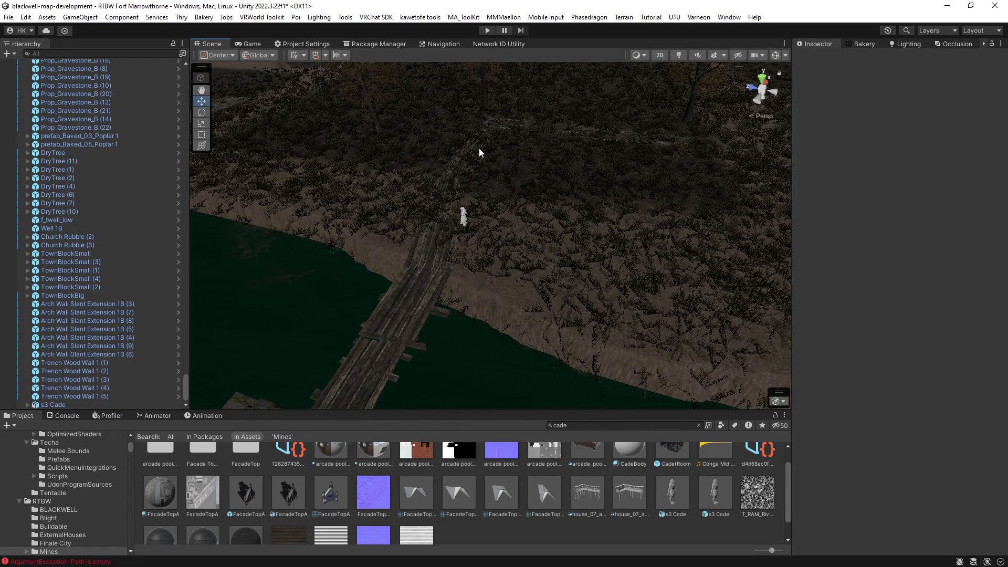
# Select the three central walkway planks and frame them in view.
pyautogui.click(479, 148)
pyautogui.keyDown('shift'); pyautogui.click(436, 251); pyautogui.keyUp('shift')
pyautogui.keyDown('shift'); pyautogui.click(426, 302); pyautogui.keyUp('shift')
pyautogui.press('f')
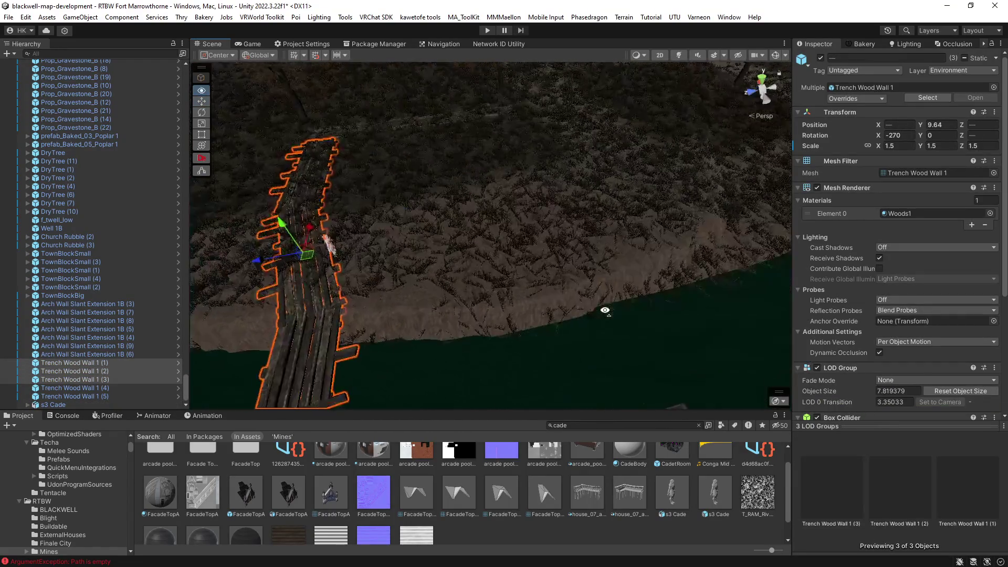
pyautogui.moveTo(280, 257)
pyautogui.mouseDown()
pyautogui.moveTo(535, 263)
pyautogui.moveTo(513, 270)
pyautogui.moveTo(647, 325)
pyautogui.moveTo(626, 218)
pyautogui.moveTo(607, 198)
pyautogui.moveTo(533, 182)
pyautogui.moveTo(505, 213)
pyautogui.moveTo(481, 193)
pyautogui.moveTo(541, 166)
pyautogui.moveTo(542, 146)
pyautogui.moveTo(504, 199)
pyautogui.moveTo(441, 241)
pyautogui.moveTo(390, 306)
pyautogui.moveTo(394, 348)
pyautogui.moveTo(440, 332)
pyautogui.moveTo(342, 342)
pyautogui.mouseUp()
# Realign the stone wall segment beside the walkway with the walkway.
pyautogui.click(441, 241)
pyautogui.click(432, 318)
pyautogui.press('e')
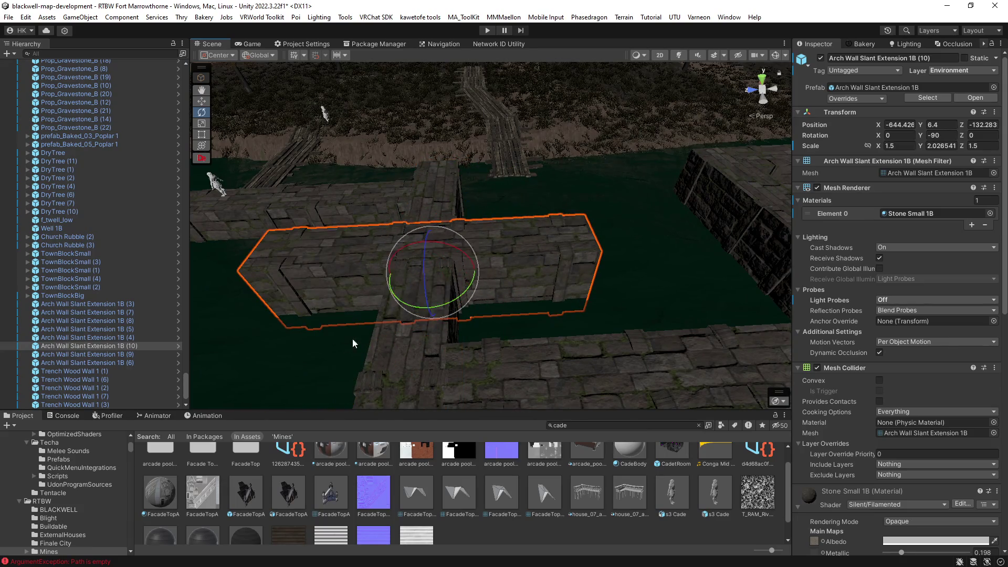
pyautogui.moveTo(435, 280)
pyautogui.mouseDown()
pyautogui.moveTo(593, 202)
pyautogui.moveTo(582, 198)
pyautogui.mouseUp()
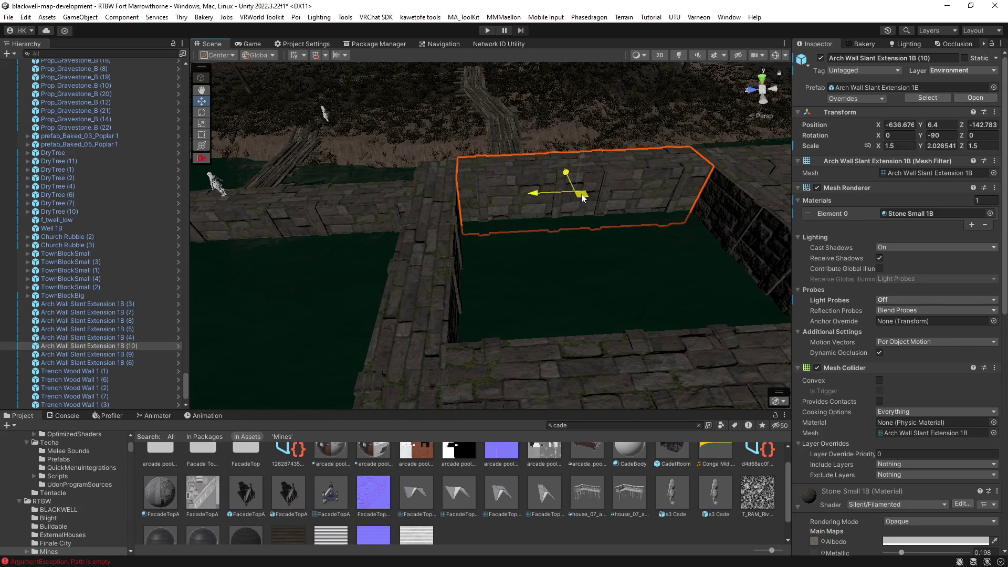
# Lift the three walkway planks (6)–(8) slightly to Y 11.66.
pyautogui.click(508, 147)
pyautogui.moveTo(471, 79)
pyautogui.mouseDown()
pyautogui.moveTo(554, 79)
pyautogui.moveTo(364, 126)
pyautogui.moveTo(638, 95)
pyautogui.moveTo(547, 140)
pyautogui.mouseUp()
pyautogui.press('s')
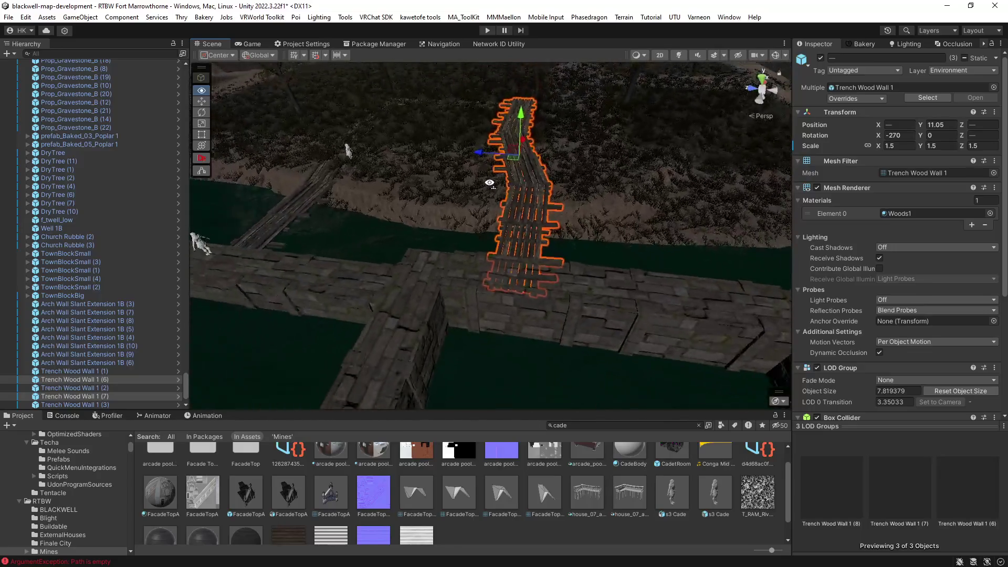
pyautogui.press('d')
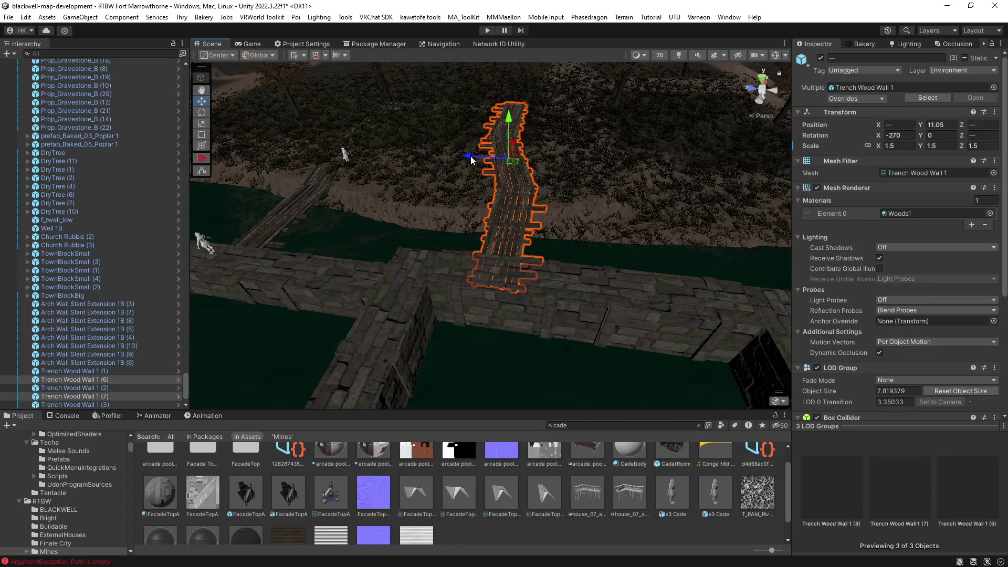
pyautogui.press('w')
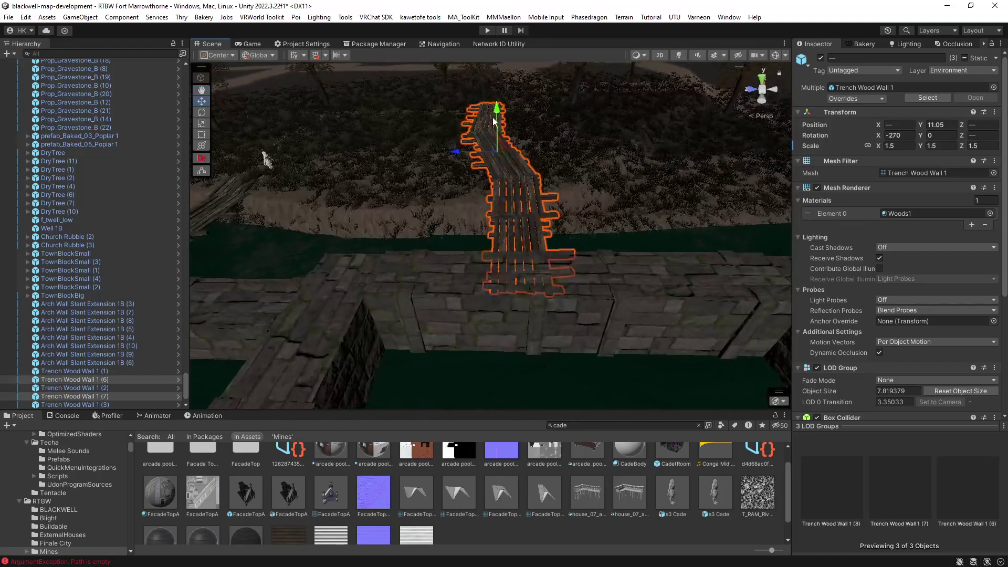
pyautogui.moveTo(496, 115); pyautogui.dragTo(497, 106)
pyautogui.moveTo(498, 200)
pyautogui.mouseDown()
pyautogui.moveTo(401, 211)
pyautogui.moveTo(441, 168)
pyautogui.mouseUp()
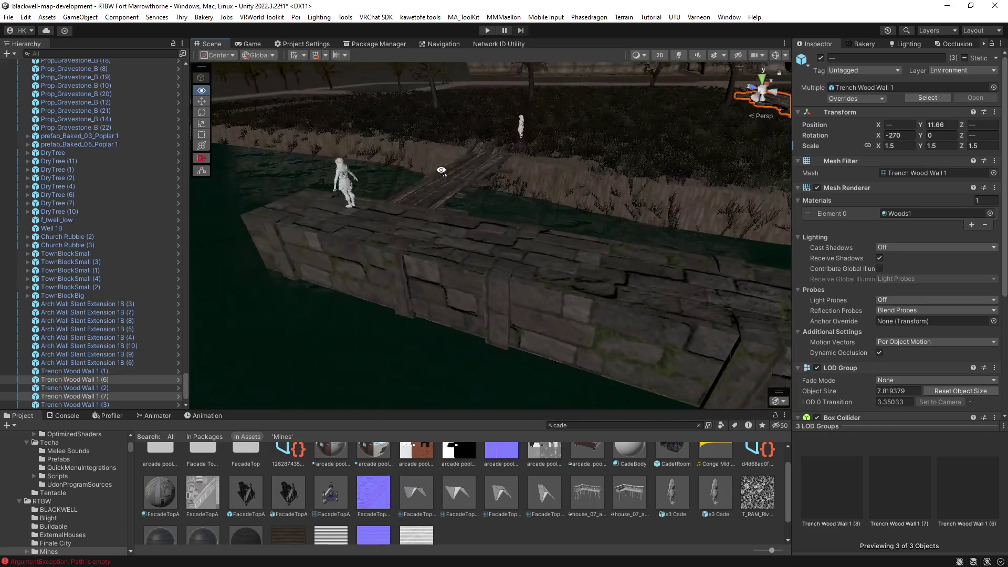
pyautogui.click(365, 189)
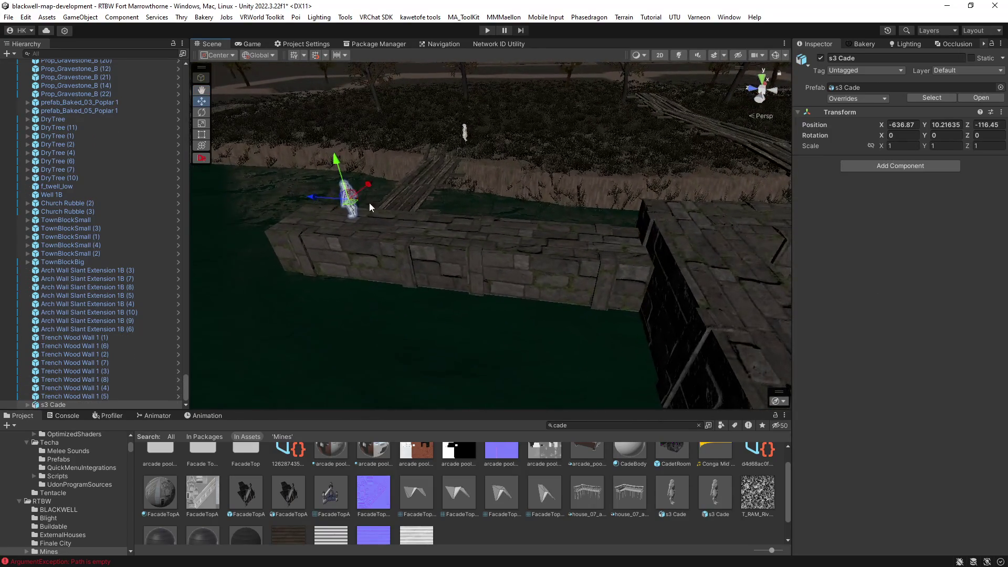
# Move the s3 Cade figure along the wall, then frame planks (4) and (5) for rotating.
pyautogui.press('f')
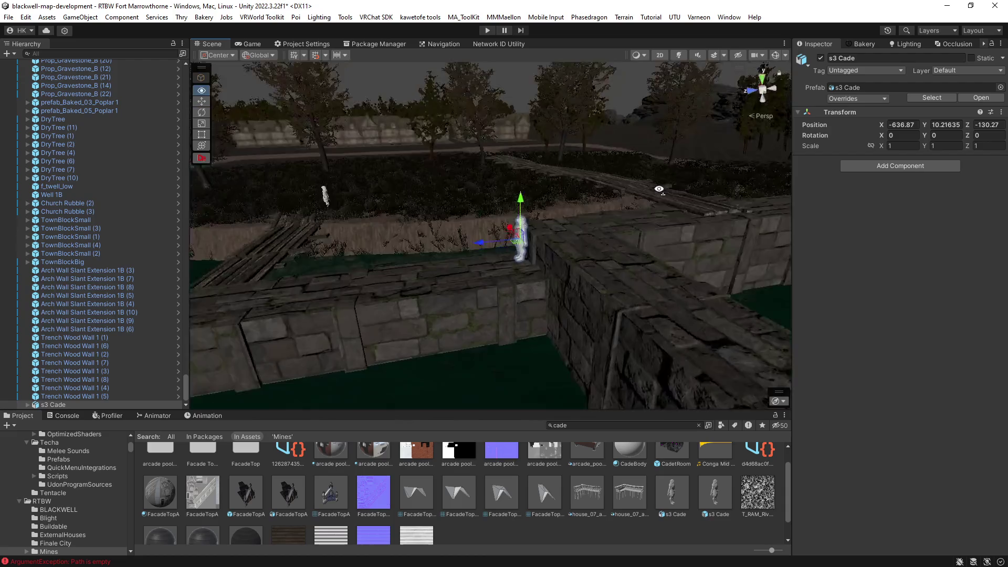
pyautogui.moveTo(682, 145)
pyautogui.mouseDown()
pyautogui.moveTo(34, 163)
pyautogui.moveTo(525, 168)
pyautogui.moveTo(326, 180)
pyautogui.moveTo(155, 142)
pyautogui.moveTo(925, 133)
pyautogui.moveTo(872, 155)
pyautogui.moveTo(554, 198)
pyautogui.moveTo(598, 198)
pyautogui.moveTo(551, 233)
pyautogui.moveTo(574, 218)
pyautogui.moveTo(543, 218)
pyautogui.moveTo(709, 219)
pyautogui.moveTo(376, 247)
pyautogui.mouseUp()
pyautogui.click(395, 215)
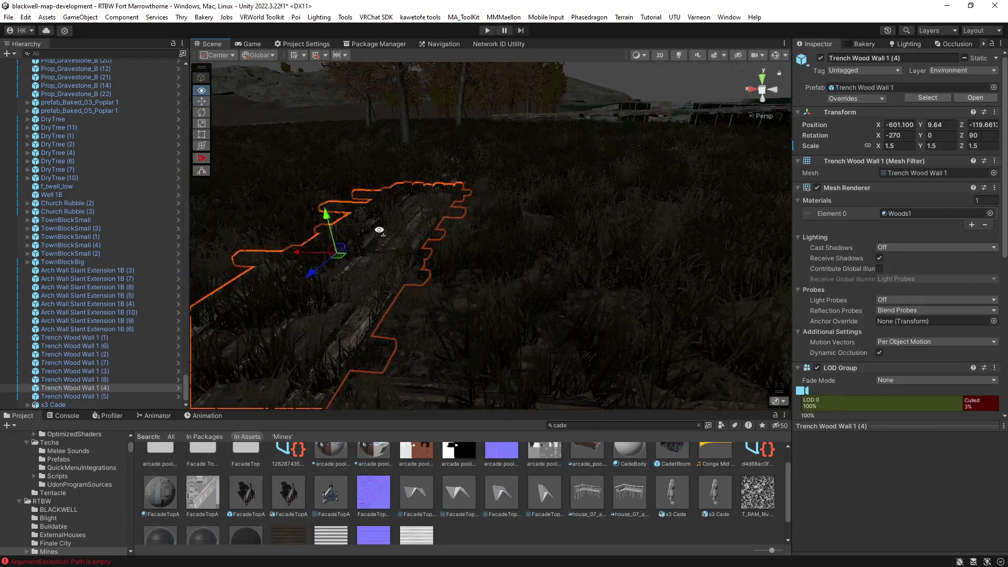
pyautogui.press('f')
pyautogui.moveTo(496, 237)
pyautogui.mouseDown()
pyautogui.moveTo(483, 225)
pyautogui.moveTo(269, 210)
pyautogui.moveTo(456, 204)
pyautogui.moveTo(462, 188)
pyautogui.mouseUp()
pyautogui.press('e')
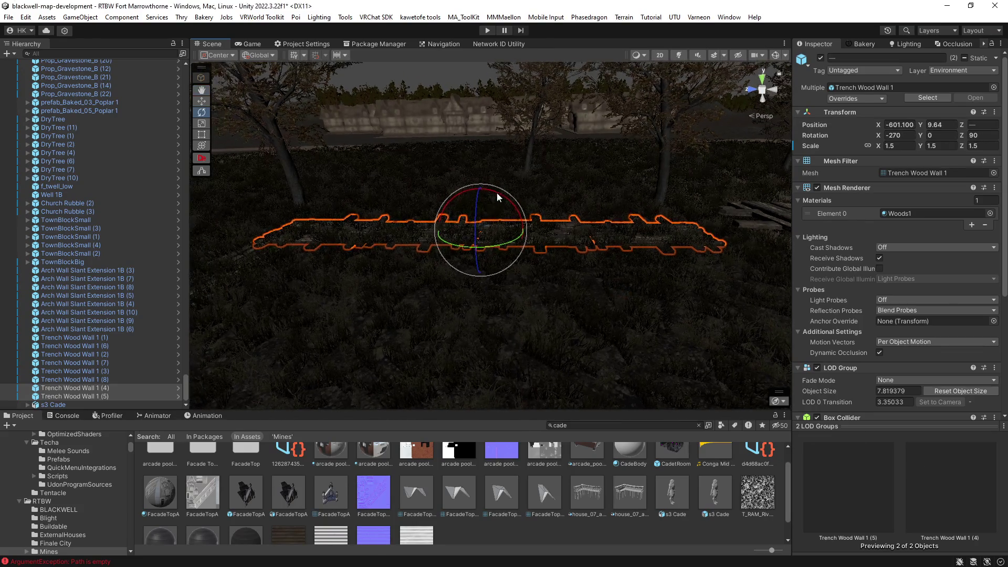
# Tilt planks (4) and (5) from X rotation -270 to -264.455, checking from several angles.
pyautogui.moveTo(500, 200)
pyautogui.mouseDown()
pyautogui.moveTo(480, 195)
pyautogui.moveTo(571, 182)
pyautogui.moveTo(665, 207)
pyautogui.moveTo(693, 175)
pyautogui.moveTo(393, 181)
pyautogui.moveTo(603, 173)
pyautogui.moveTo(535, 196)
pyautogui.moveTo(569, 227)
pyautogui.moveTo(639, 232)
pyautogui.moveTo(534, 213)
pyautogui.mouseUp()
pyautogui.press('w')
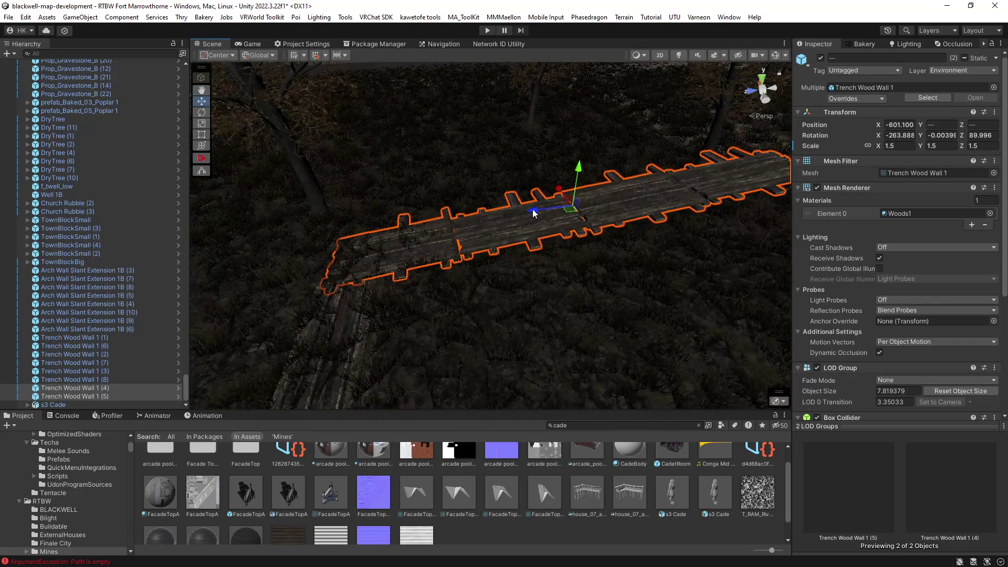
pyautogui.moveTo(523, 247)
pyautogui.mouseDown()
pyautogui.moveTo(574, 213)
pyautogui.moveTo(464, 210)
pyautogui.moveTo(412, 175)
pyautogui.moveTo(293, 169)
pyautogui.moveTo(319, 169)
pyautogui.moveTo(384, 205)
pyautogui.mouseUp()
pyautogui.press('e')
pyautogui.press('w')
pyautogui.moveTo(597, 199); pyautogui.dragTo(571, 205)
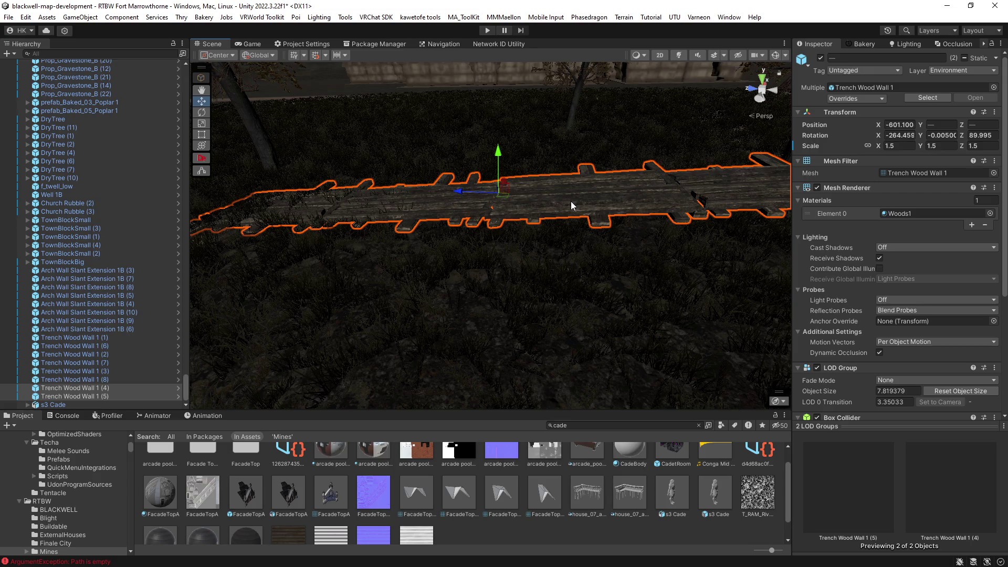
pyautogui.moveTo(571, 206)
pyautogui.mouseDown()
pyautogui.moveTo(601, 221)
pyautogui.moveTo(601, 205)
pyautogui.moveTo(529, 210)
pyautogui.mouseUp()
pyautogui.moveTo(373, 216)
pyautogui.mouseDown()
pyautogui.moveTo(450, 232)
pyautogui.moveTo(332, 236)
pyautogui.moveTo(524, 267)
pyautogui.moveTo(318, 233)
pyautogui.moveTo(423, 231)
pyautogui.moveTo(293, 225)
pyautogui.moveTo(459, 259)
pyautogui.moveTo(360, 261)
pyautogui.moveTo(455, 284)
pyautogui.moveTo(278, 254)
pyautogui.moveTo(392, 259)
pyautogui.moveTo(373, 274)
pyautogui.moveTo(247, 263)
pyautogui.moveTo(309, 262)
pyautogui.mouseUp()
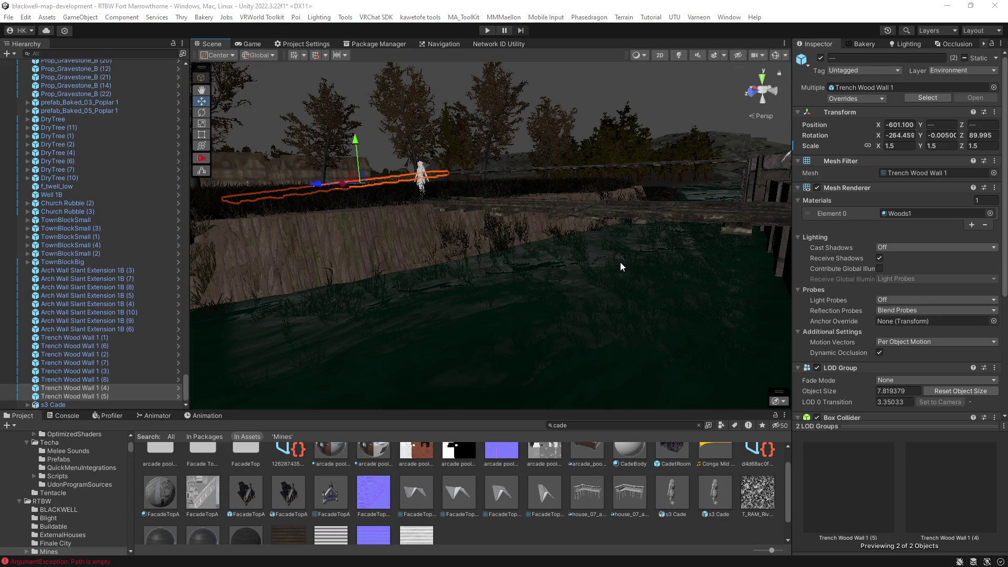
pyautogui.moveTo(631, 251)
pyautogui.mouseDown()
pyautogui.moveTo(572, 255)
pyautogui.moveTo(721, 260)
pyautogui.moveTo(666, 269)
pyautogui.mouseUp()
pyautogui.click(664, 270)
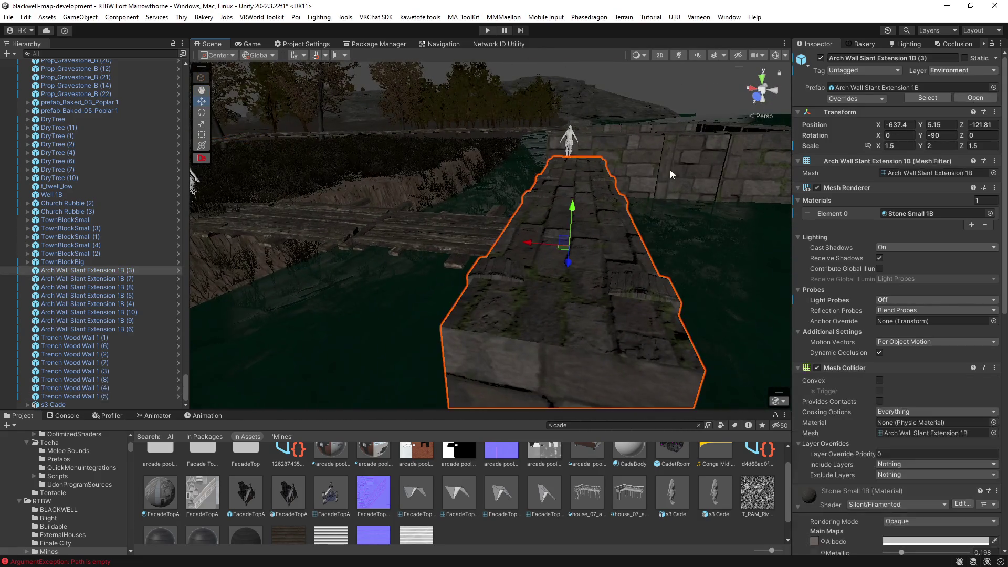
# Select the Arch Wall Slant Extension 1B pieces together and lower them slightly.
pyautogui.press('f')
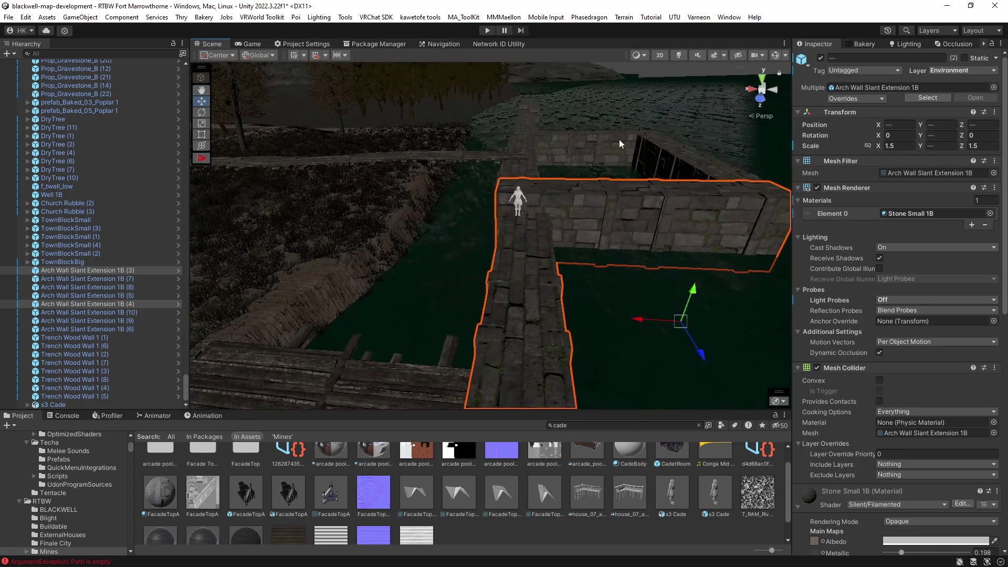
pyautogui.keyDown('shift'); pyautogui.click(530, 113); pyautogui.keyUp('shift')
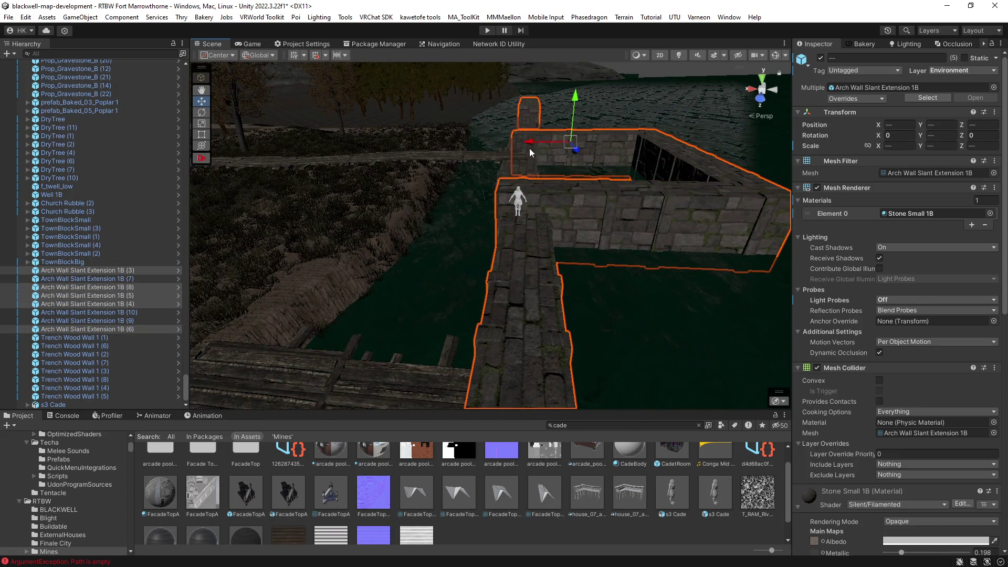
pyautogui.keyDown('shift'); pyautogui.click(527, 121); pyautogui.keyUp('shift')
pyautogui.keyDown('shift'); pyautogui.click(545, 156); pyautogui.keyUp('shift')
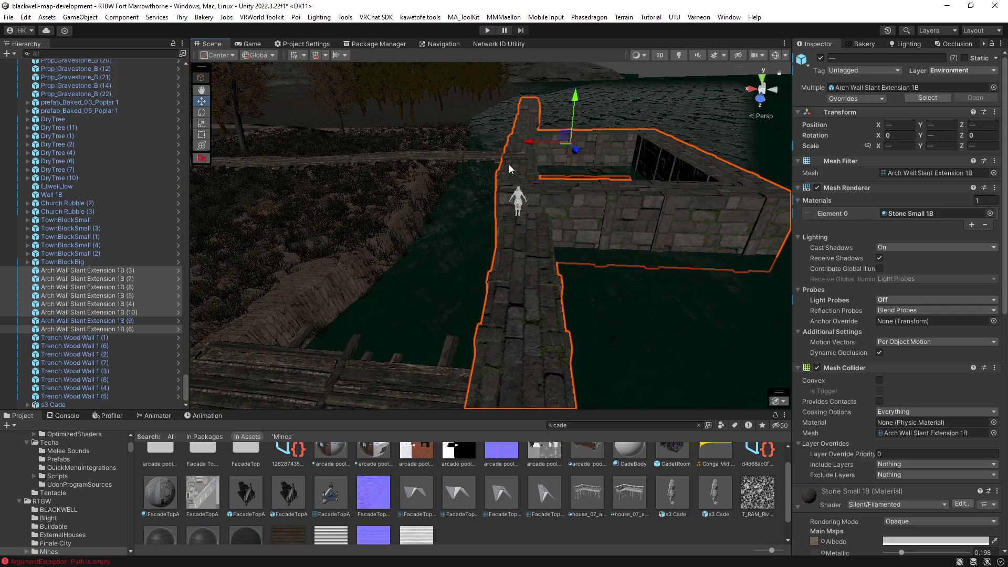
pyautogui.keyDown('shift'); pyautogui.click(348, 160); pyautogui.keyUp('shift')
pyautogui.moveTo(349, 160)
pyautogui.mouseDown()
pyautogui.moveTo(573, 218)
pyautogui.moveTo(548, 131)
pyautogui.mouseUp()
pyautogui.moveTo(555, 96); pyautogui.dragTo(545, 101)
pyautogui.moveTo(545, 101)
pyautogui.mouseDown()
pyautogui.moveTo(425, 130)
pyautogui.moveTo(589, 87)
pyautogui.moveTo(418, 129)
pyautogui.moveTo(590, 164)
pyautogui.mouseUp()
pyautogui.click(591, 163)
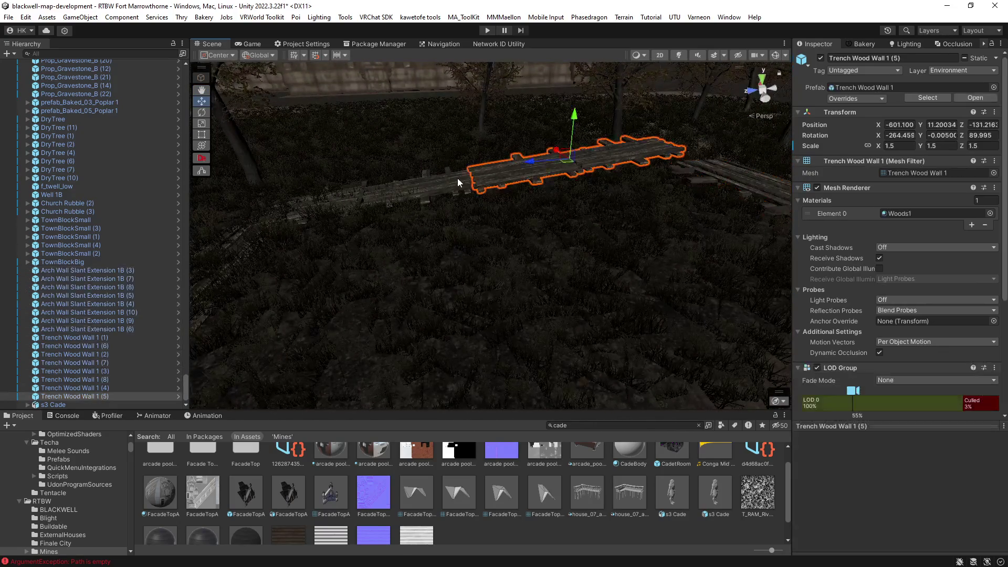
# Rotate planks (4) and (5) to an X rotation of -266.4.
pyautogui.press('e')
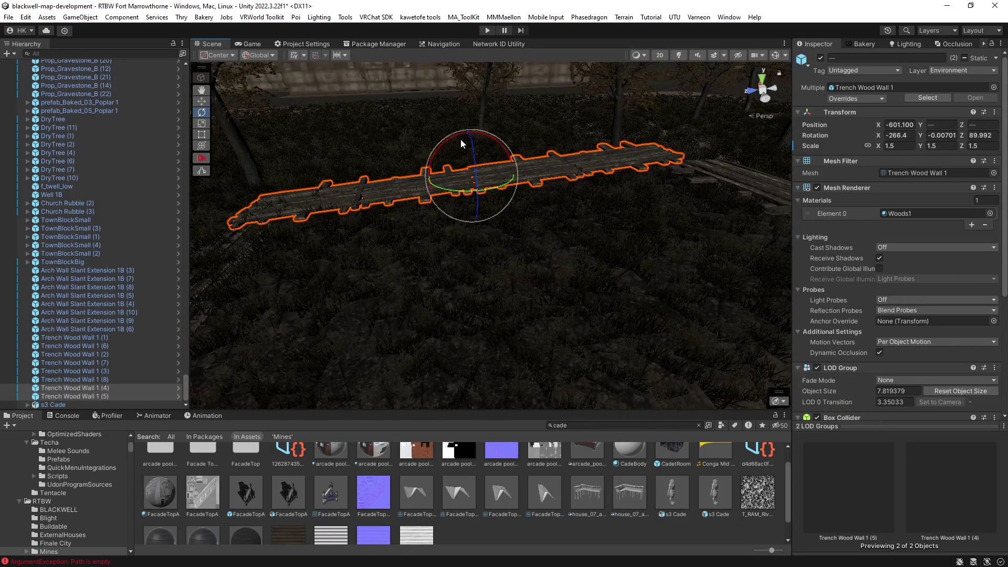
pyautogui.moveTo(466, 172)
pyautogui.mouseDown()
pyautogui.moveTo(479, 196)
pyautogui.moveTo(540, 218)
pyautogui.moveTo(737, 177)
pyautogui.moveTo(682, 152)
pyautogui.mouseUp()
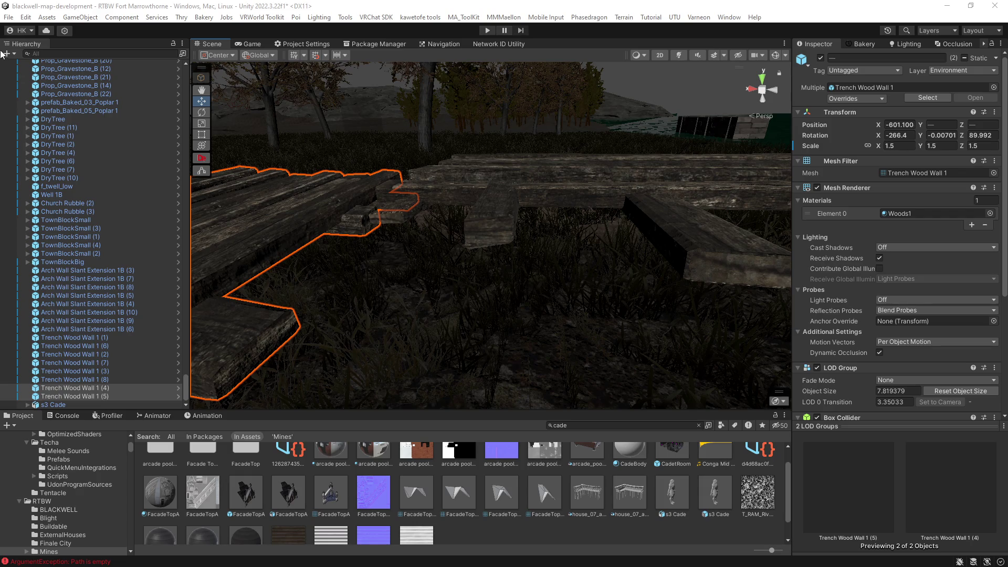
pyautogui.moveTo(499, 193)
pyautogui.mouseDown()
pyautogui.moveTo(576, 252)
pyautogui.moveTo(553, 243)
pyautogui.moveTo(696, 256)
pyautogui.moveTo(627, 241)
pyautogui.moveTo(362, 254)
pyautogui.moveTo(371, 261)
pyautogui.moveTo(364, 279)
pyautogui.moveTo(575, 290)
pyautogui.moveTo(513, 276)
pyautogui.mouseUp()
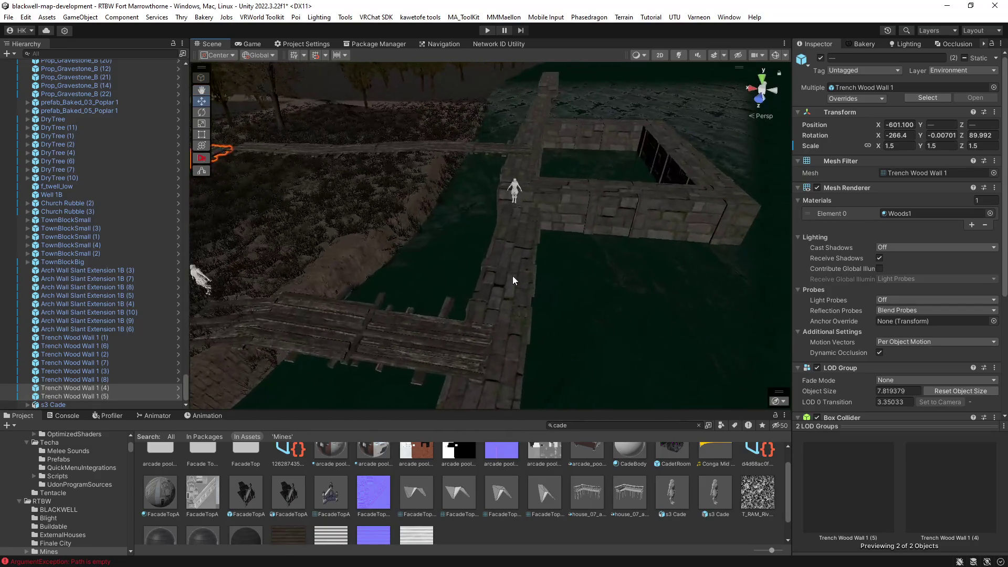
# Nudge stone wall piece Arch Wall Slant Extension 1B (3) along X.
pyautogui.click(514, 276)
pyautogui.press('f')
pyautogui.moveTo(491, 231)
pyautogui.mouseDown()
pyautogui.moveTo(481, 232)
pyautogui.moveTo(484, 202)
pyautogui.moveTo(472, 225)
pyautogui.moveTo(549, 275)
pyautogui.moveTo(648, 267)
pyautogui.moveTo(733, 227)
pyautogui.moveTo(530, 278)
pyautogui.moveTo(519, 221)
pyautogui.moveTo(567, 210)
pyautogui.moveTo(616, 203)
pyautogui.moveTo(629, 226)
pyautogui.moveTo(598, 216)
pyautogui.moveTo(496, 260)
pyautogui.moveTo(352, 262)
pyautogui.moveTo(447, 288)
pyautogui.moveTo(349, 286)
pyautogui.moveTo(473, 322)
pyautogui.moveTo(471, 333)
pyautogui.moveTo(537, 344)
pyautogui.moveTo(371, 299)
pyautogui.moveTo(429, 327)
pyautogui.moveTo(458, 282)
pyautogui.mouseUp()
# Place plank Trench Wood Wall 1 (9) crosswise at -635.24, 9.64, -124.8 against the stone walkway.
pyautogui.click(447, 289)
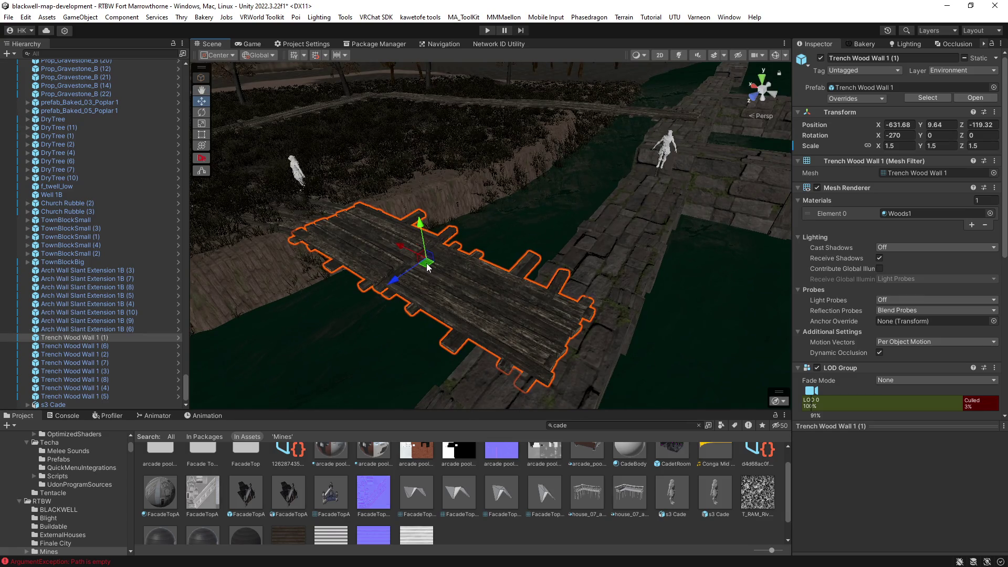
pyautogui.moveTo(426, 263); pyautogui.dragTo(488, 277)
pyautogui.hotkey('ctrl', 'z')
pyautogui.moveTo(425, 267)
pyautogui.mouseDown()
pyautogui.moveTo(560, 237)
pyautogui.moveTo(682, 296)
pyautogui.moveTo(723, 298)
pyautogui.moveTo(618, 285)
pyautogui.moveTo(294, 299)
pyautogui.moveTo(619, 402)
pyautogui.moveTo(551, 281)
pyautogui.moveTo(542, 288)
pyautogui.moveTo(547, 276)
pyautogui.moveTo(556, 302)
pyautogui.moveTo(564, 276)
pyautogui.mouseUp()
pyautogui.press('w')
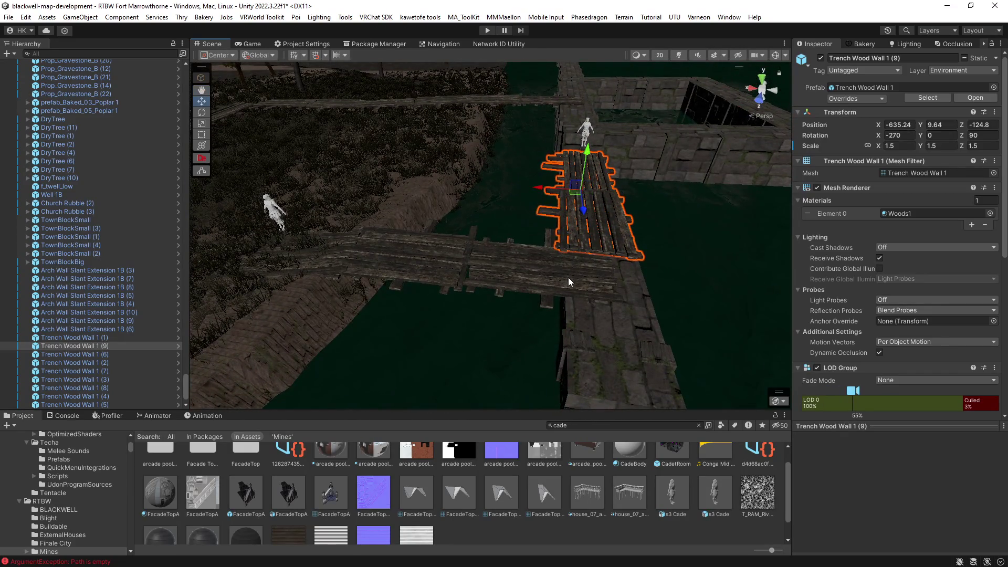
# Scale the bridge plank Trench Wood Wall 1 (1) to about 1.52 and shift it slightly along X.
pyautogui.click(569, 282)
pyautogui.moveTo(572, 285)
pyautogui.mouseDown()
pyautogui.moveTo(546, 224)
pyautogui.moveTo(391, 189)
pyautogui.moveTo(389, 204)
pyautogui.moveTo(308, 217)
pyautogui.moveTo(591, 243)
pyautogui.moveTo(585, 284)
pyautogui.moveTo(430, 242)
pyautogui.mouseUp()
pyautogui.press('r')
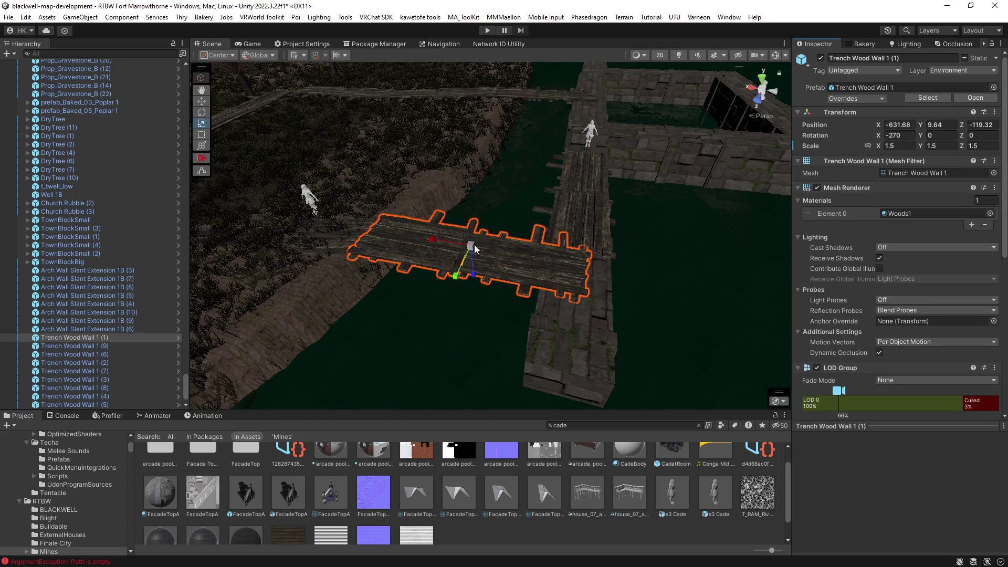
pyautogui.press('w')
pyautogui.moveTo(433, 243)
pyautogui.mouseDown()
pyautogui.moveTo(477, 266)
pyautogui.moveTo(441, 256)
pyautogui.moveTo(487, 249)
pyautogui.mouseUp()
# Select the stone wall piece Arch Wall Slant Extension 1B (3) beneath the walkway.
pyautogui.moveTo(462, 215)
pyautogui.mouseDown()
pyautogui.moveTo(574, 269)
pyautogui.moveTo(497, 308)
pyautogui.moveTo(449, 307)
pyautogui.moveTo(613, 288)
pyautogui.moveTo(537, 243)
pyautogui.moveTo(645, 257)
pyautogui.mouseUp()
pyautogui.click(546, 291)
pyautogui.moveTo(544, 269)
pyautogui.mouseDown()
pyautogui.moveTo(575, 309)
pyautogui.moveTo(543, 319)
pyautogui.mouseUp()
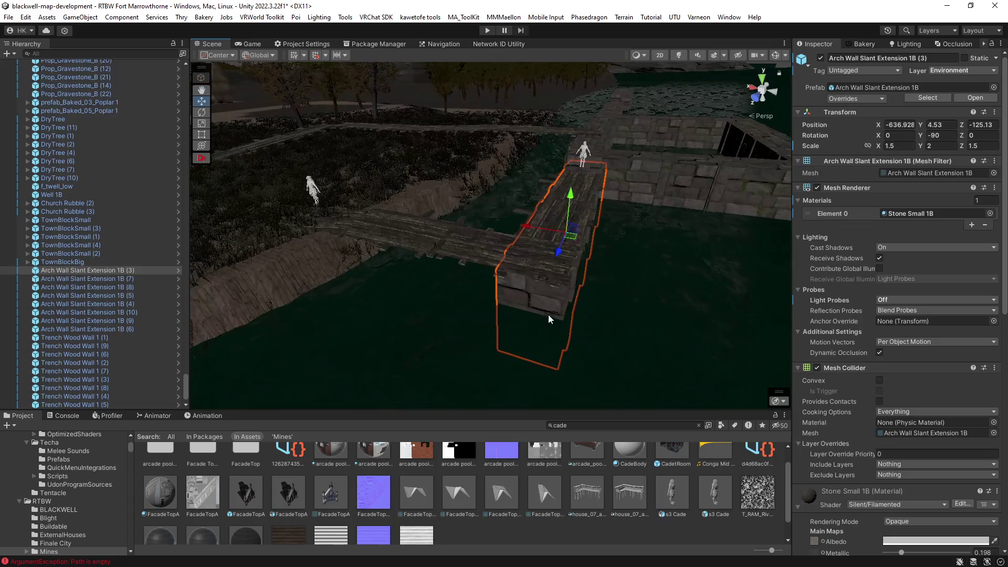
# Duplicate Arch Wall Slant Extension 1B, rotate the copy to Y -180 and slide it to -626.428, 4.53, -117.63.
pyautogui.hotkey('ctrl', 'd')
pyautogui.moveTo(572, 241)
pyautogui.mouseDown()
pyautogui.moveTo(466, 249)
pyautogui.moveTo(622, 280)
pyautogui.mouseUp()
pyautogui.press('f')
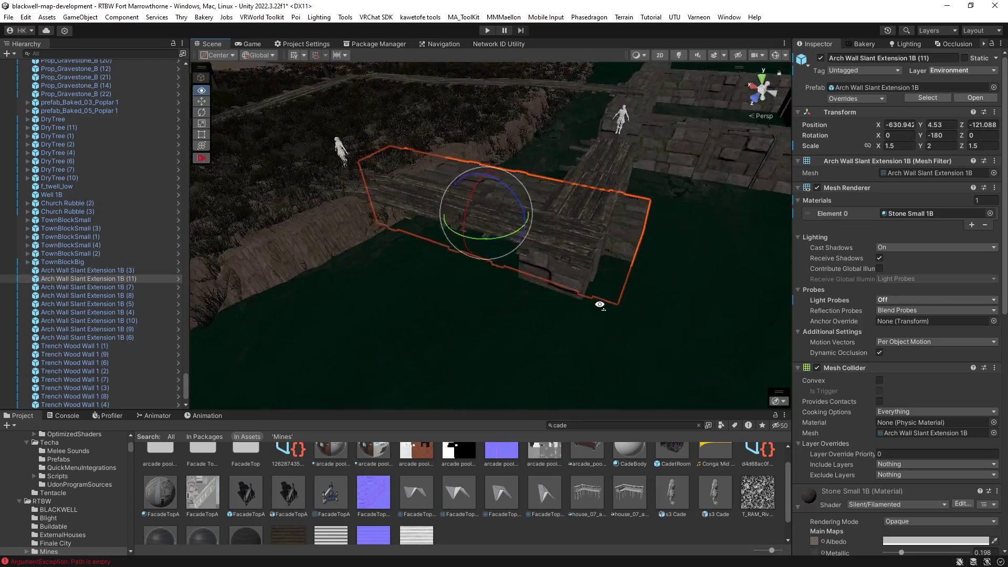
pyautogui.press('w')
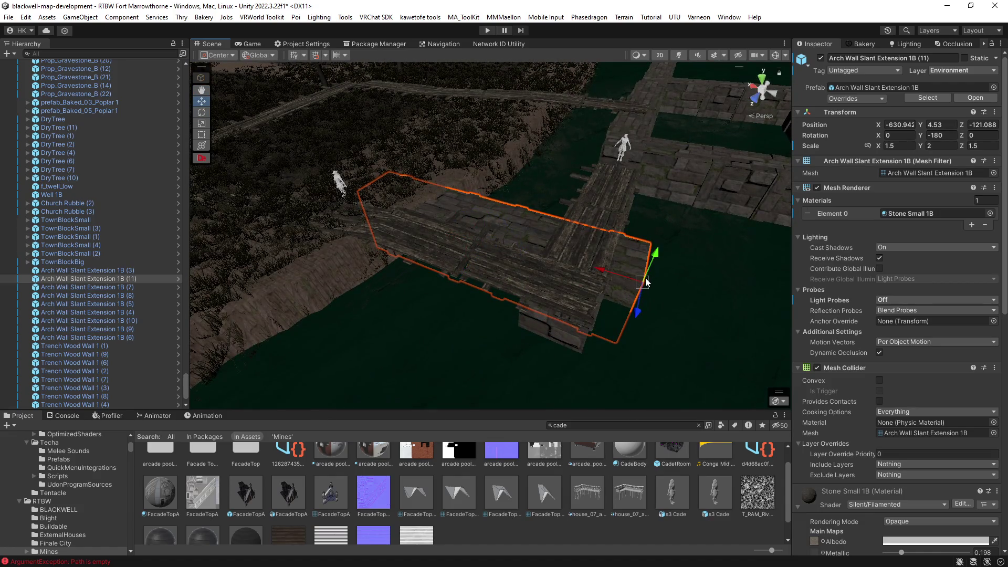
pyautogui.moveTo(651, 247)
pyautogui.mouseDown()
pyautogui.moveTo(528, 283)
pyautogui.moveTo(515, 307)
pyautogui.moveTo(551, 315)
pyautogui.moveTo(495, 356)
pyautogui.moveTo(515, 252)
pyautogui.moveTo(492, 250)
pyautogui.moveTo(362, 303)
pyautogui.moveTo(545, 284)
pyautogui.moveTo(540, 268)
pyautogui.moveTo(688, 259)
pyautogui.moveTo(666, 238)
pyautogui.moveTo(554, 289)
pyautogui.moveTo(425, 312)
pyautogui.mouseUp()
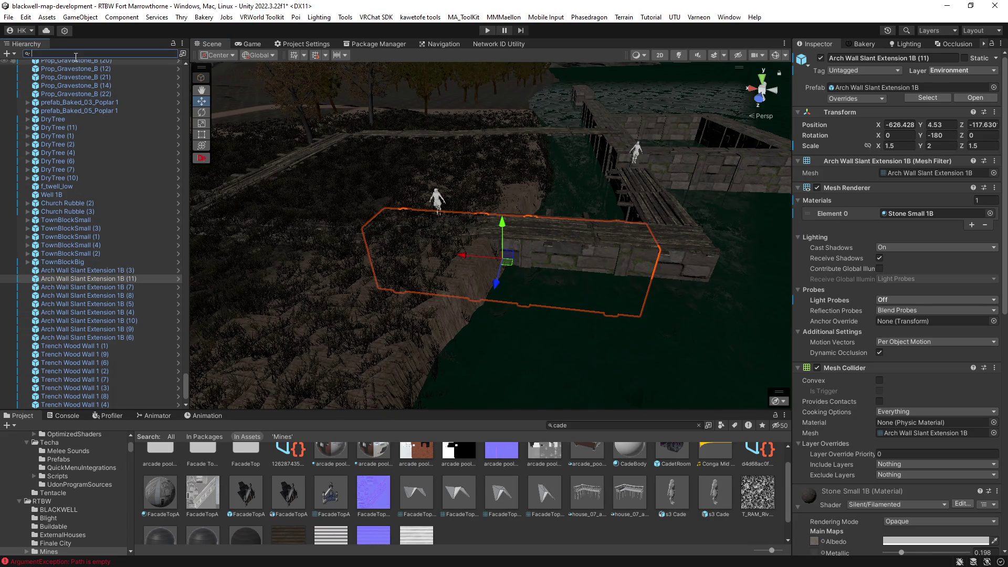
pyautogui.moveTo(210, 195)
pyautogui.mouseDown()
pyautogui.moveTo(658, 252)
pyautogui.moveTo(915, 246)
pyautogui.mouseUp()
pyautogui.write('terr')
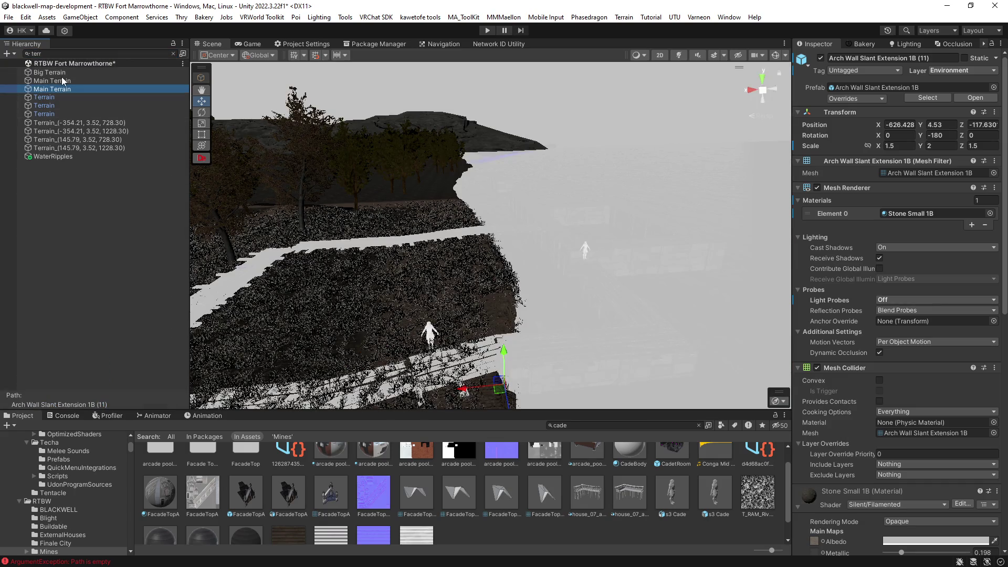
# Select Big Terrain and switch its terrain tool to Set Height.
pyautogui.click(50, 72)
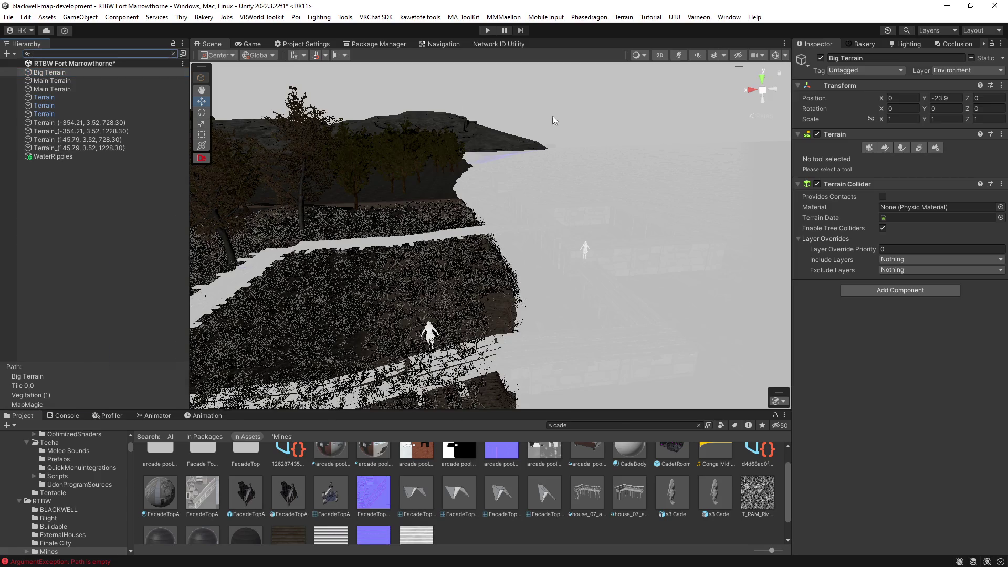
pyautogui.click(174, 54)
pyautogui.click(814, 159)
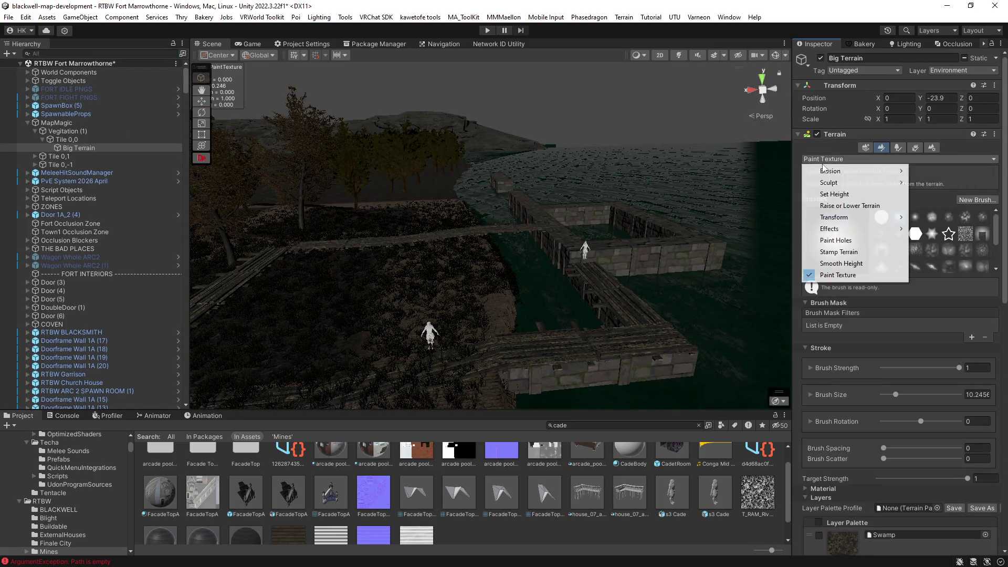
pyautogui.click(826, 193)
pyautogui.moveTo(663, 288)
pyautogui.mouseDown()
pyautogui.moveTo(705, 353)
pyautogui.moveTo(567, 326)
pyautogui.moveTo(420, 241)
pyautogui.moveTo(392, 180)
pyautogui.moveTo(580, 198)
pyautogui.moveTo(515, 226)
pyautogui.moveTo(578, 232)
pyautogui.moveTo(547, 247)
pyautogui.moveTo(547, 231)
pyautogui.moveTo(439, 207)
pyautogui.moveTo(484, 205)
pyautogui.moveTo(464, 216)
pyautogui.moveTo(525, 206)
pyautogui.moveTo(387, 252)
pyautogui.moveTo(565, 182)
pyautogui.moveTo(522, 194)
pyautogui.mouseUp()
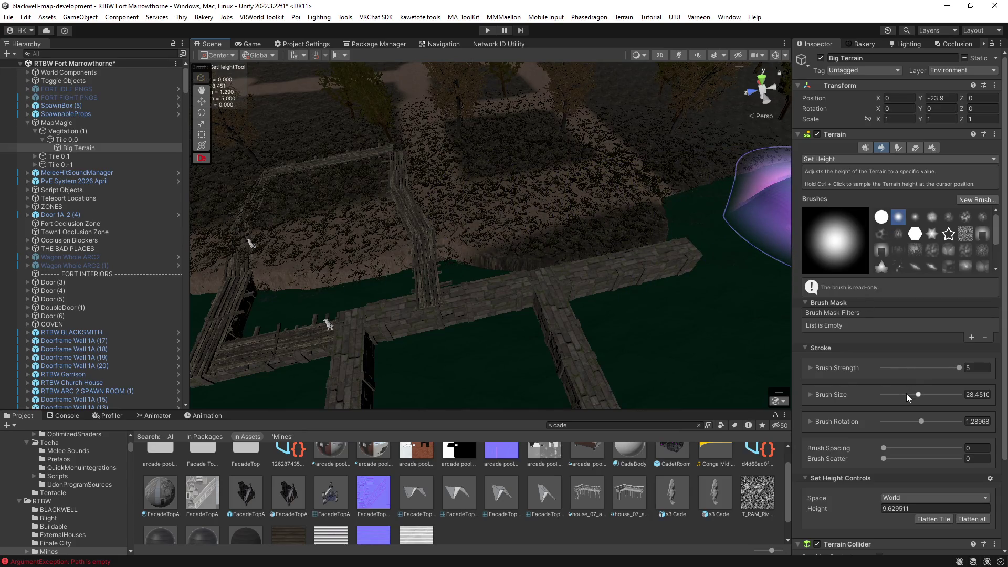
# Shrink the Set Height brush size to about 6.2 (6.21529).
pyautogui.moveTo(908, 398); pyautogui.dragTo(889, 397)
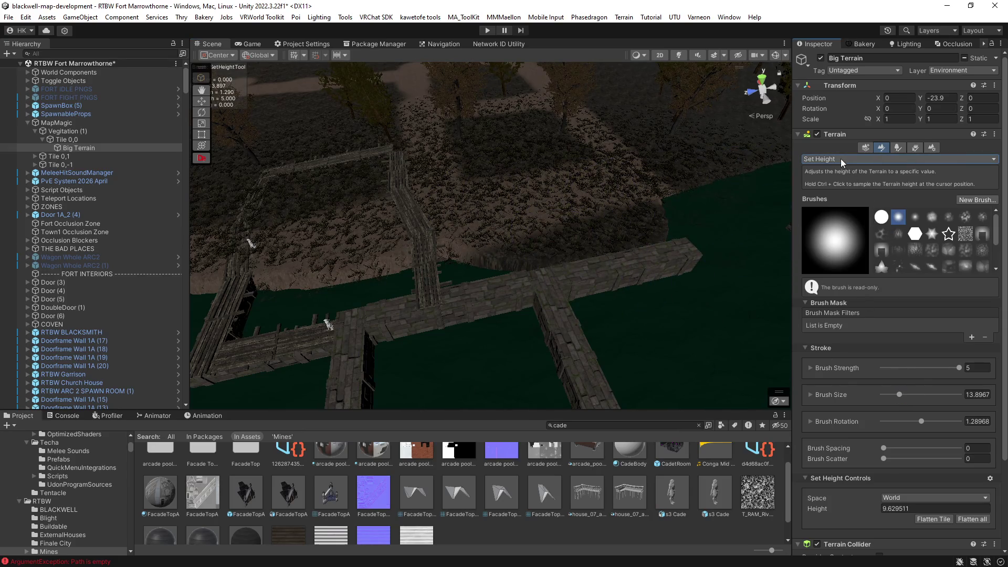
pyautogui.scroll(5, 576, 192)
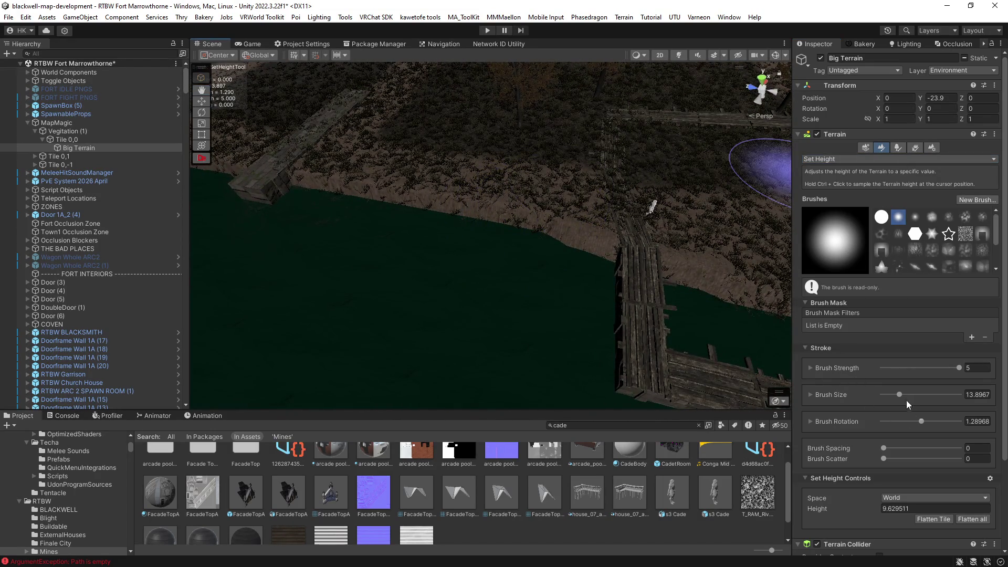
pyautogui.click(890, 395)
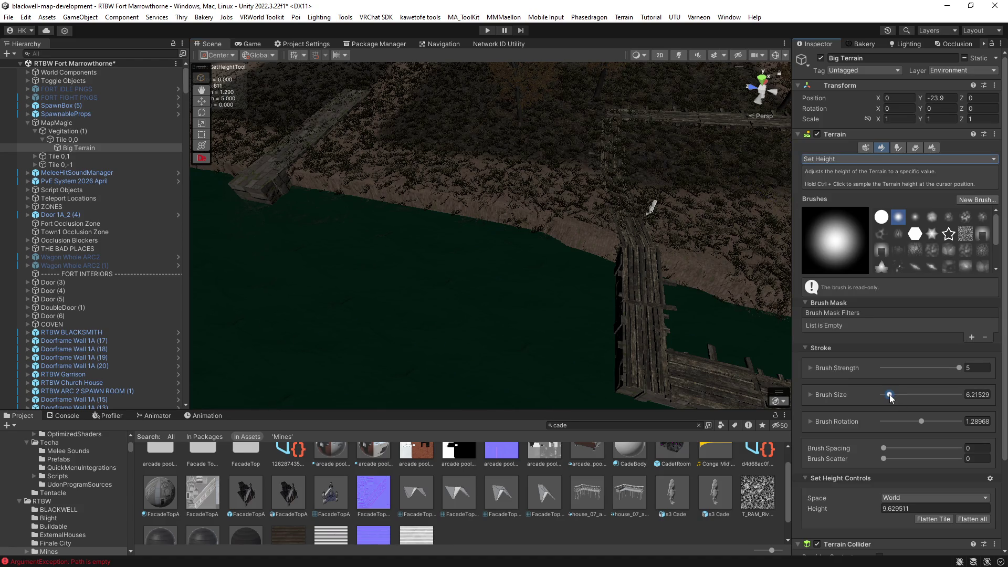
# Raise a flat plateau and a rounded lobe of bank over the water's edge.
pyautogui.moveTo(561, 224); pyautogui.dragTo(594, 268)
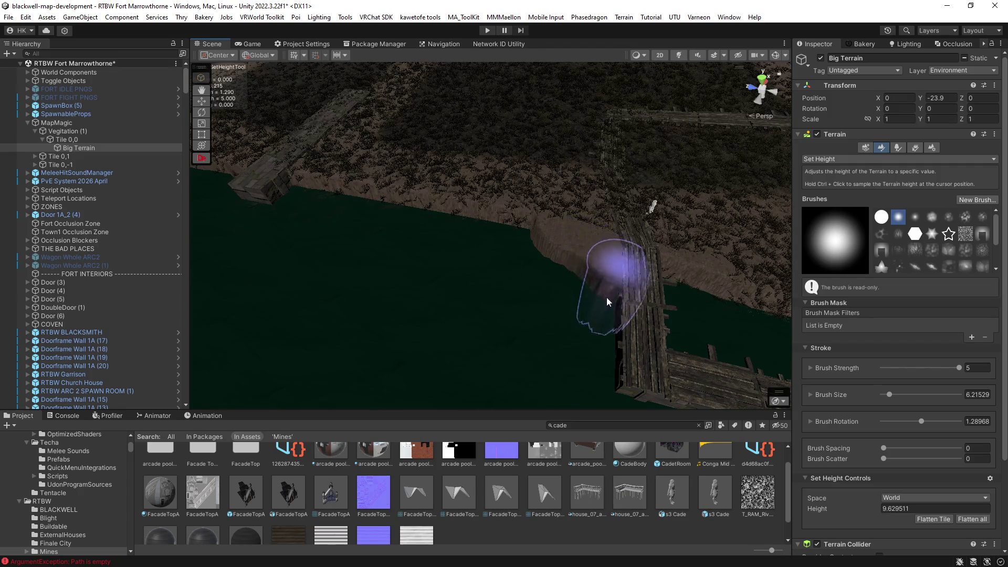
pyautogui.moveTo(606, 312)
pyautogui.mouseDown()
pyautogui.moveTo(706, 294)
pyautogui.moveTo(719, 225)
pyautogui.moveTo(741, 213)
pyautogui.moveTo(900, 241)
pyautogui.moveTo(748, 259)
pyautogui.moveTo(886, 257)
pyautogui.moveTo(854, 275)
pyautogui.mouseUp()
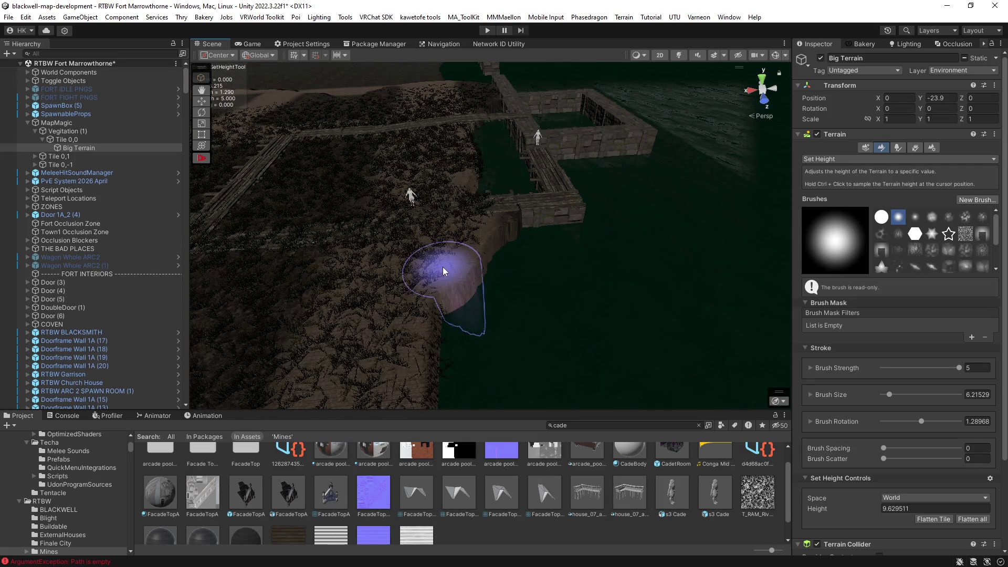
pyautogui.moveTo(452, 282)
pyautogui.mouseDown()
pyautogui.moveTo(477, 311)
pyautogui.moveTo(450, 341)
pyautogui.moveTo(455, 263)
pyautogui.mouseUp()
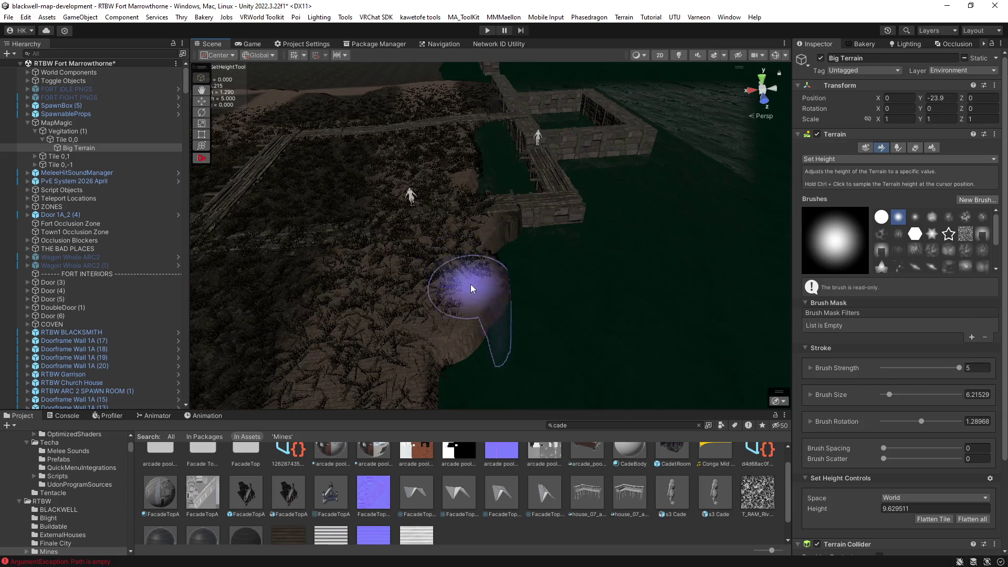
# Sample height 1.755495 at the water and lower the cliff edge into it.
pyautogui.moveTo(515, 343)
pyautogui.mouseDown()
pyautogui.moveTo(386, 375)
pyautogui.moveTo(488, 325)
pyautogui.mouseUp()
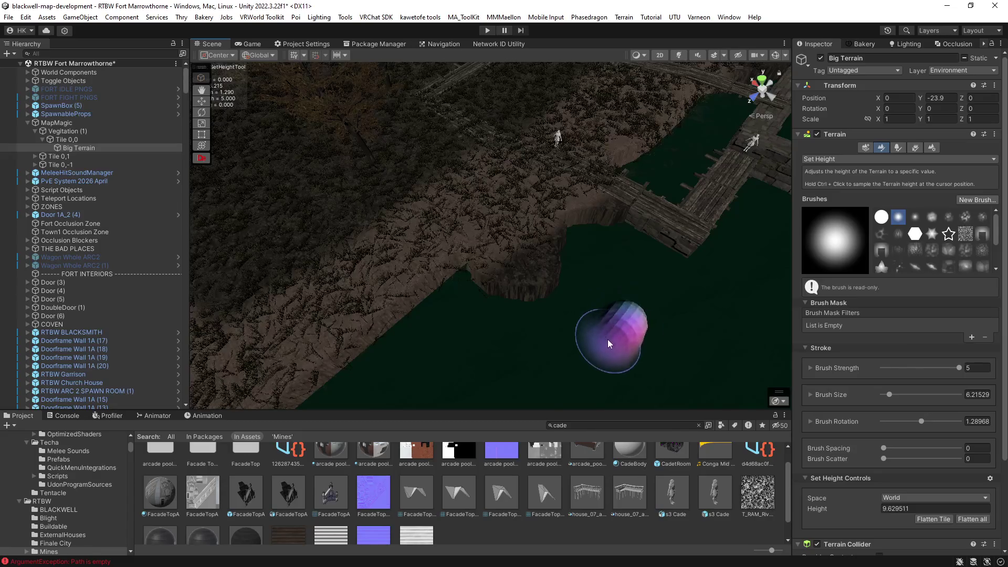
pyautogui.keyDown('ctrl'); pyautogui.click(579, 265); pyautogui.keyUp('ctrl')
pyautogui.moveTo(571, 271)
pyautogui.mouseDown()
pyautogui.moveTo(578, 257)
pyautogui.moveTo(551, 285)
pyautogui.moveTo(561, 263)
pyautogui.moveTo(554, 264)
pyautogui.moveTo(547, 286)
pyautogui.moveTo(494, 240)
pyautogui.mouseUp()
# Resample bank height 9.629511 and raise a mound out of the water toward the dock.
pyautogui.keyDown('ctrl'); pyautogui.click(472, 219); pyautogui.keyUp('ctrl')
pyautogui.moveTo(536, 208)
pyautogui.mouseDown()
pyautogui.moveTo(533, 183)
pyautogui.moveTo(596, 203)
pyautogui.moveTo(601, 220)
pyautogui.mouseUp()
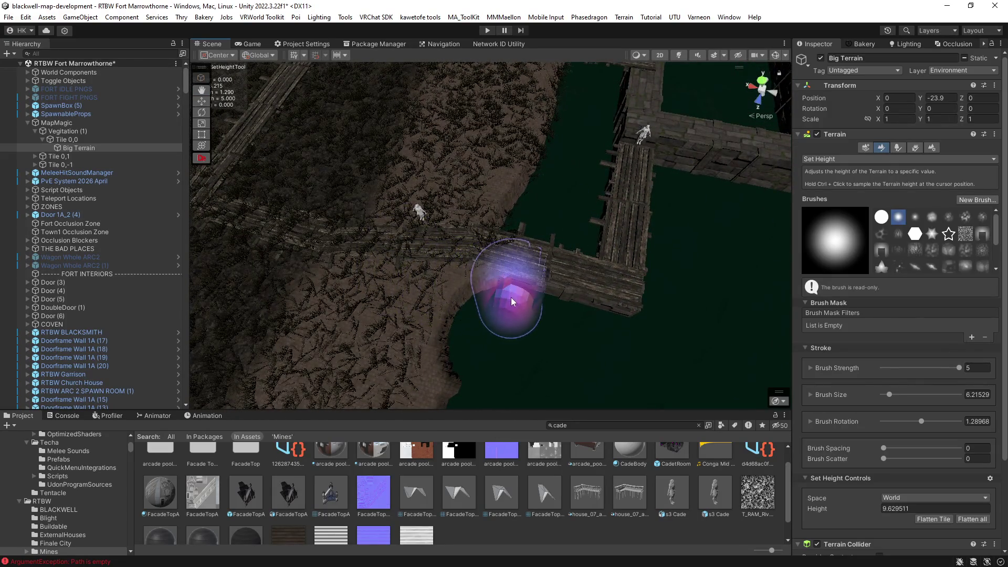
pyautogui.click(509, 315)
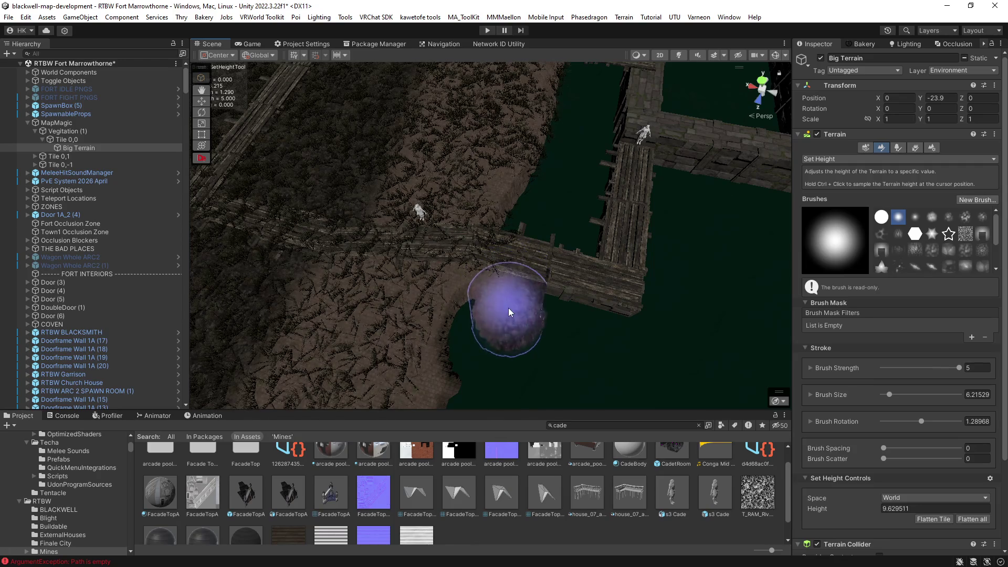
pyautogui.moveTo(524, 288)
pyautogui.mouseDown()
pyautogui.moveTo(536, 280)
pyautogui.moveTo(508, 282)
pyautogui.moveTo(475, 306)
pyautogui.mouseUp()
# Raise the bank at height 9.629511 from the lower cliff toward the wooden dock.
pyautogui.keyDown('ctrl'); pyautogui.click(590, 373); pyautogui.keyUp('ctrl')
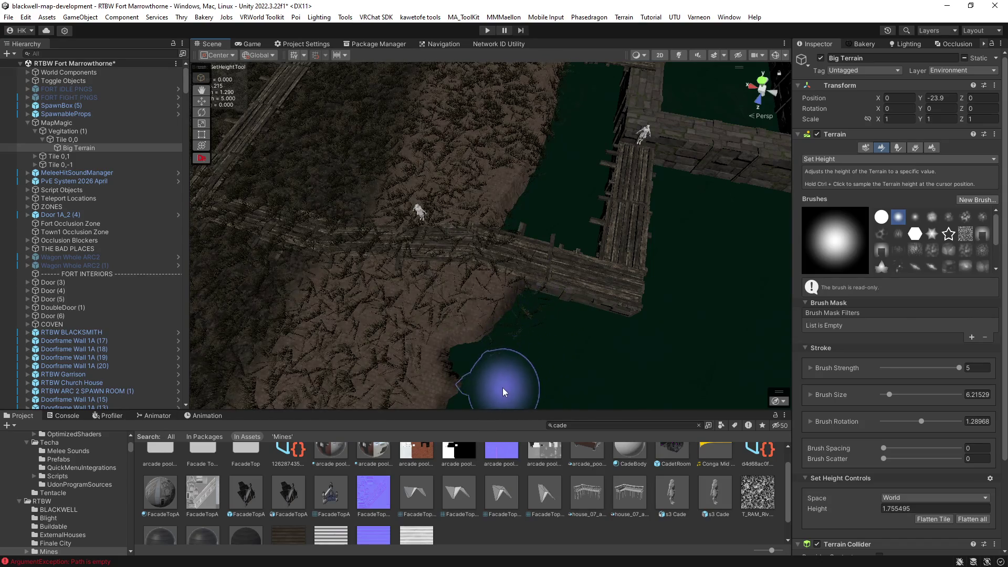
pyautogui.moveTo(538, 378)
pyautogui.mouseDown()
pyautogui.moveTo(468, 264)
pyautogui.moveTo(387, 219)
pyautogui.moveTo(405, 202)
pyautogui.moveTo(386, 227)
pyautogui.moveTo(265, 225)
pyautogui.moveTo(209, 212)
pyautogui.moveTo(218, 299)
pyautogui.moveTo(599, 339)
pyautogui.moveTo(603, 349)
pyautogui.moveTo(567, 383)
pyautogui.mouseUp()
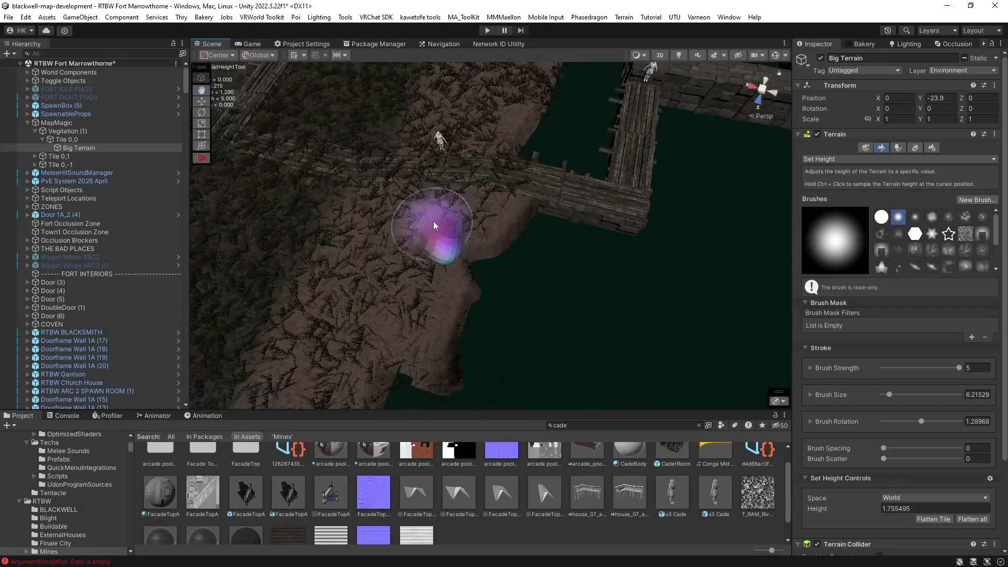
pyautogui.keyDown('ctrl'); pyautogui.click(477, 208); pyautogui.keyUp('ctrl')
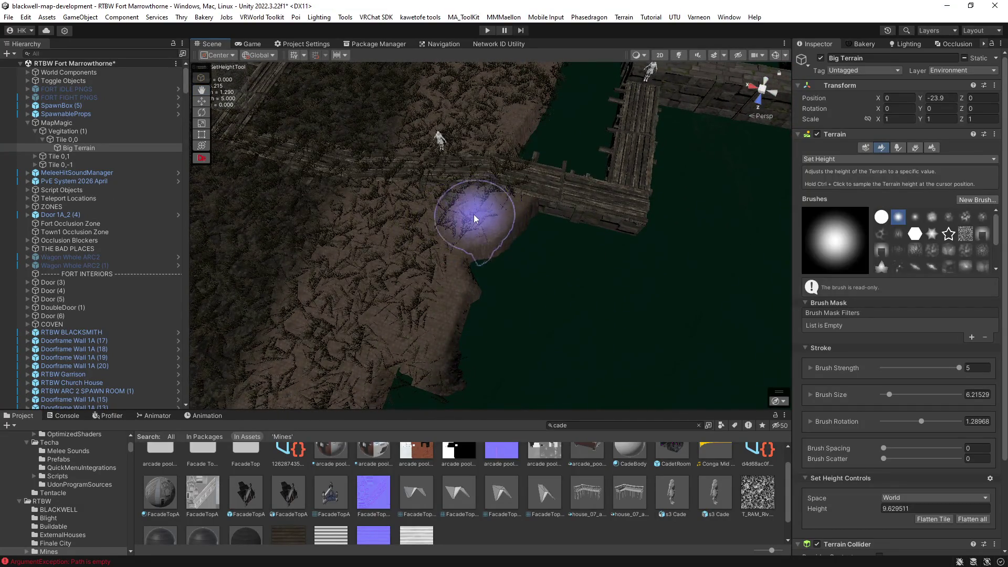
pyautogui.moveTo(420, 318)
pyautogui.mouseDown()
pyautogui.moveTo(493, 218)
pyautogui.moveTo(563, 184)
pyautogui.moveTo(525, 256)
pyautogui.mouseUp()
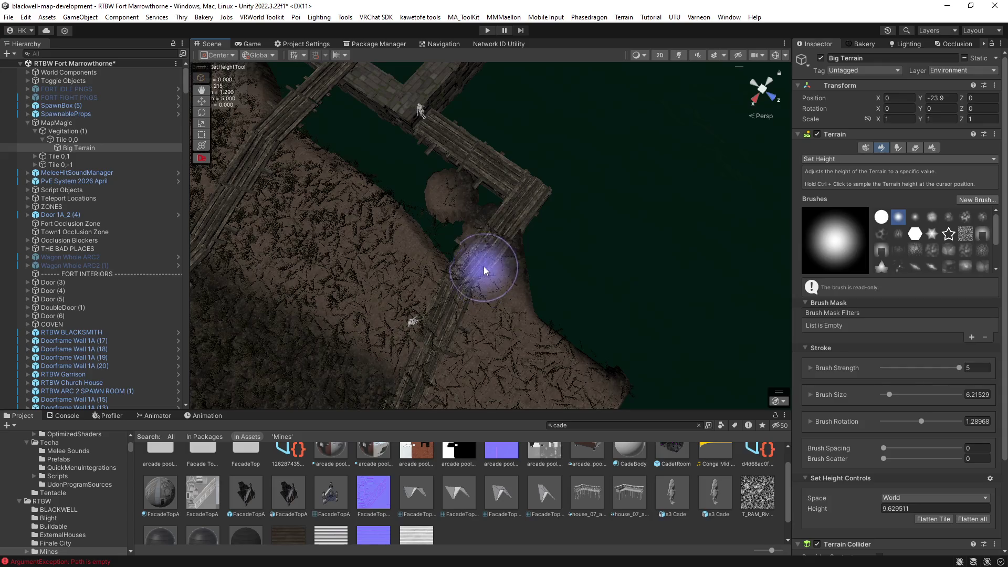
# Orbit around the dock, bank and wall to inspect the new shoreline.
pyautogui.keyDown('ctrl'); pyautogui.click(583, 232); pyautogui.keyUp('ctrl')
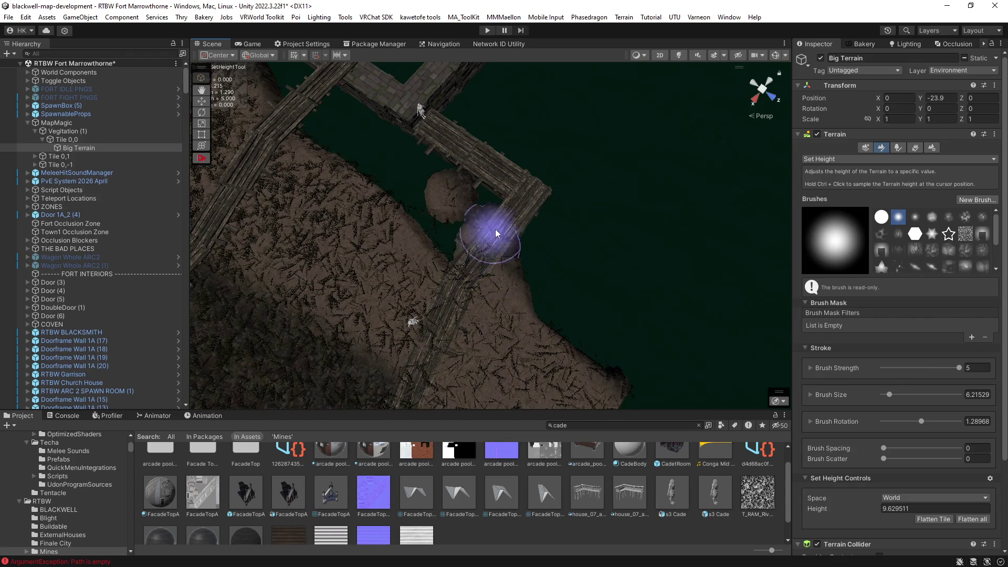
pyautogui.moveTo(496, 225); pyautogui.dragTo(565, 297)
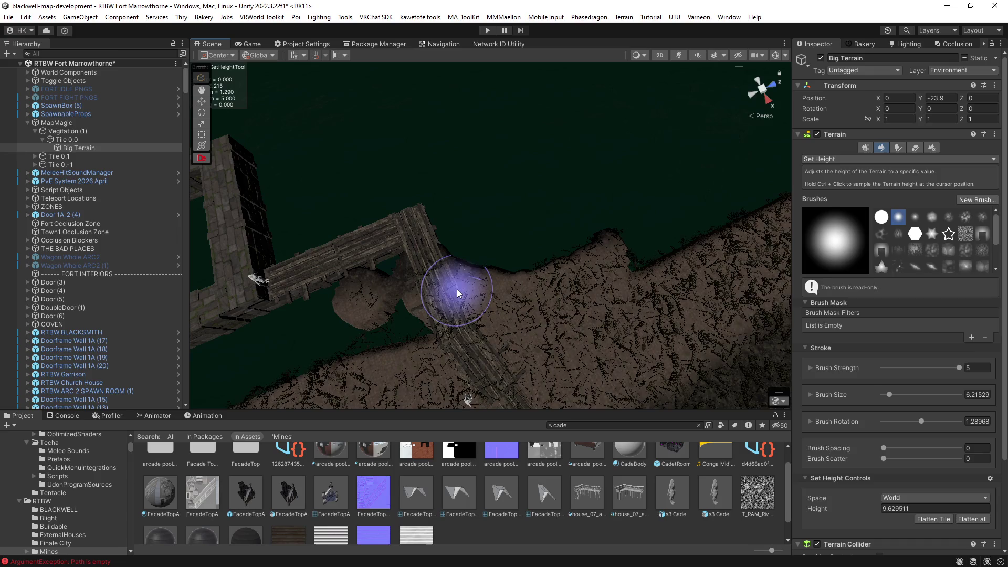
pyautogui.moveTo(500, 292)
pyautogui.mouseDown()
pyautogui.moveTo(524, 288)
pyautogui.moveTo(531, 274)
pyautogui.moveTo(450, 270)
pyautogui.moveTo(553, 271)
pyautogui.moveTo(518, 286)
pyautogui.mouseUp()
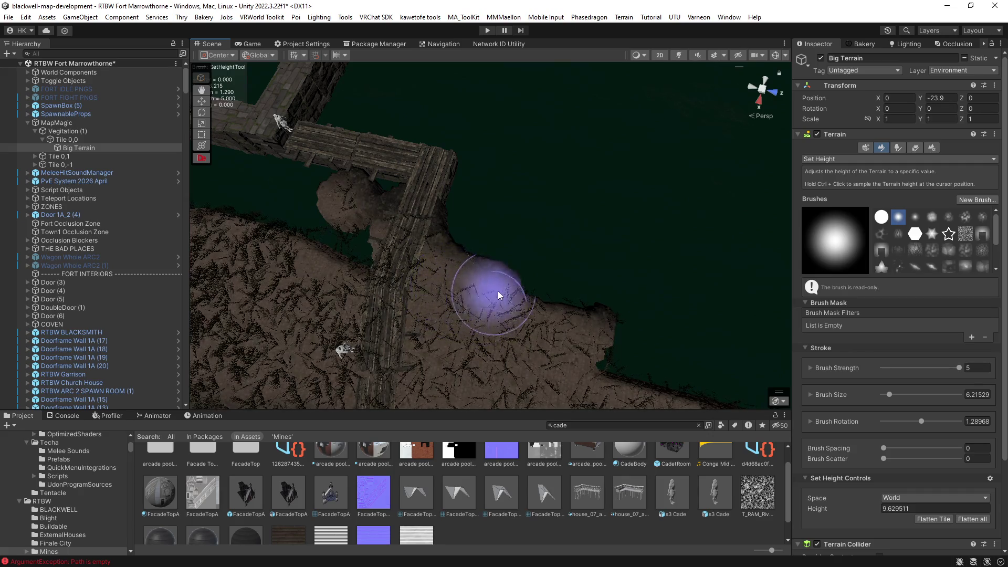
pyautogui.moveTo(517, 288)
pyautogui.mouseDown()
pyautogui.moveTo(732, 294)
pyautogui.moveTo(502, 288)
pyautogui.moveTo(675, 259)
pyautogui.moveTo(725, 263)
pyautogui.moveTo(801, 226)
pyautogui.moveTo(612, 180)
pyautogui.moveTo(529, 247)
pyautogui.moveTo(560, 235)
pyautogui.mouseUp()
pyautogui.moveTo(434, 308)
pyautogui.mouseDown()
pyautogui.moveTo(474, 301)
pyautogui.moveTo(434, 279)
pyautogui.moveTo(255, 295)
pyautogui.moveTo(513, 383)
pyautogui.mouseUp()
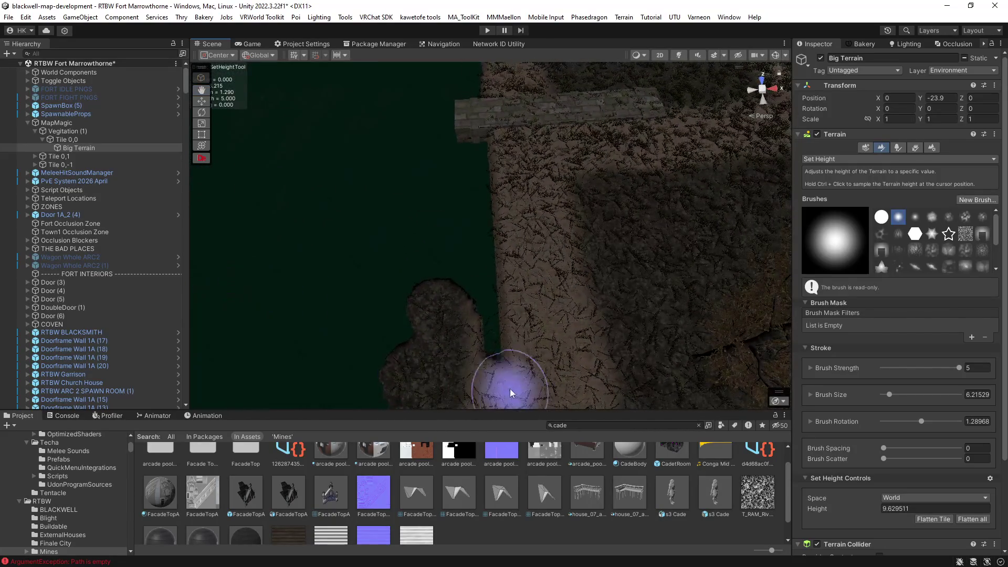
pyautogui.moveTo(479, 274)
pyautogui.mouseDown()
pyautogui.moveTo(423, 259)
pyautogui.moveTo(281, 284)
pyautogui.moveTo(473, 282)
pyautogui.moveTo(504, 328)
pyautogui.mouseUp()
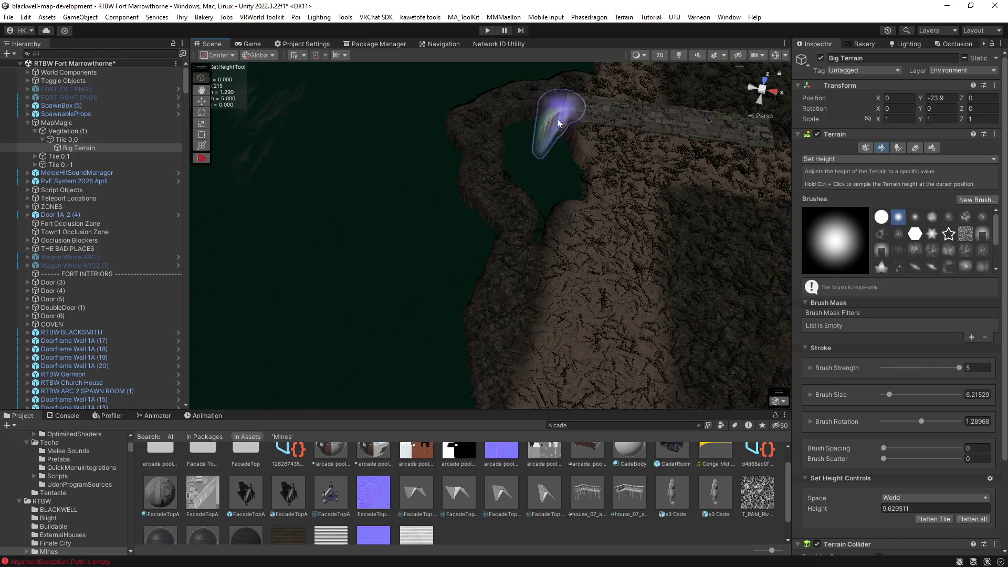
pyautogui.moveTo(549, 202); pyautogui.dragTo(719, 63)
# Briefly preview the scene with lighting on while orbiting from the trees toward the cliff.
pyautogui.click(679, 55)
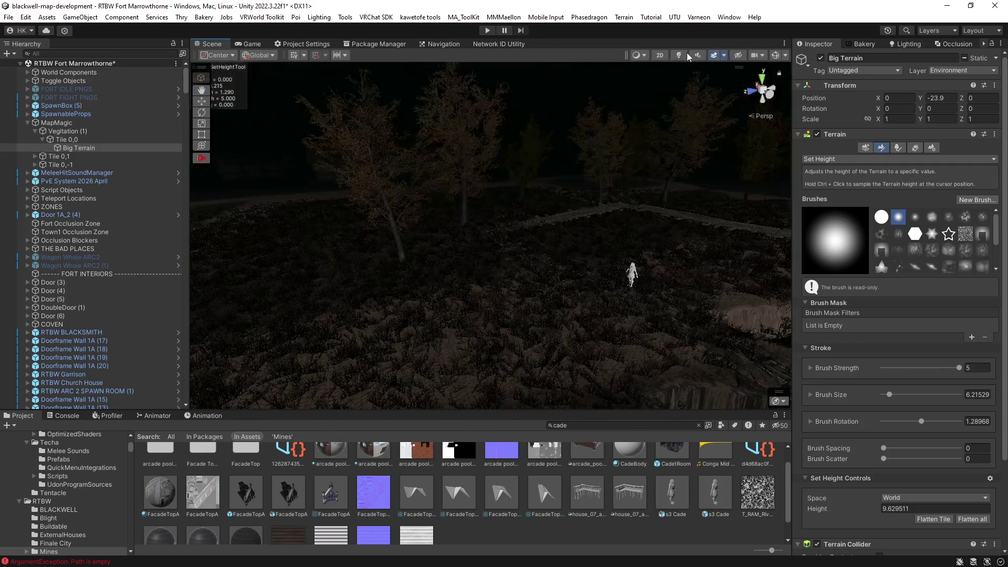
pyautogui.moveTo(551, 270)
pyautogui.mouseDown()
pyautogui.moveTo(686, 212)
pyautogui.moveTo(726, 207)
pyautogui.moveTo(630, 232)
pyautogui.moveTo(693, 239)
pyautogui.mouseUp()
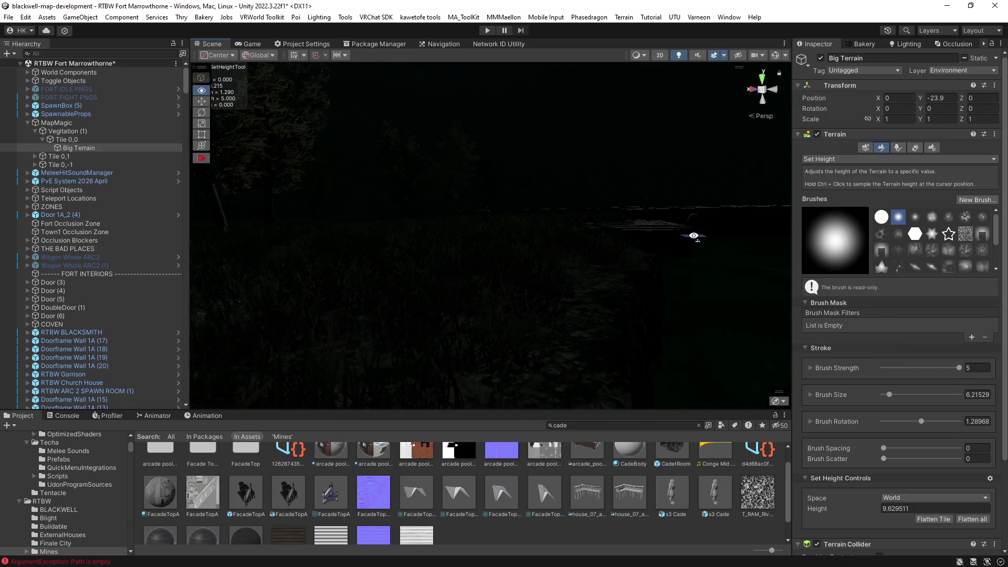
pyautogui.click(679, 57)
# Lower the ground inside the plank walls to height 4.321327, exposing water in the channel.
pyautogui.moveTo(525, 274)
pyautogui.mouseDown()
pyautogui.moveTo(367, 295)
pyautogui.moveTo(427, 310)
pyautogui.moveTo(453, 333)
pyautogui.moveTo(528, 337)
pyautogui.mouseUp()
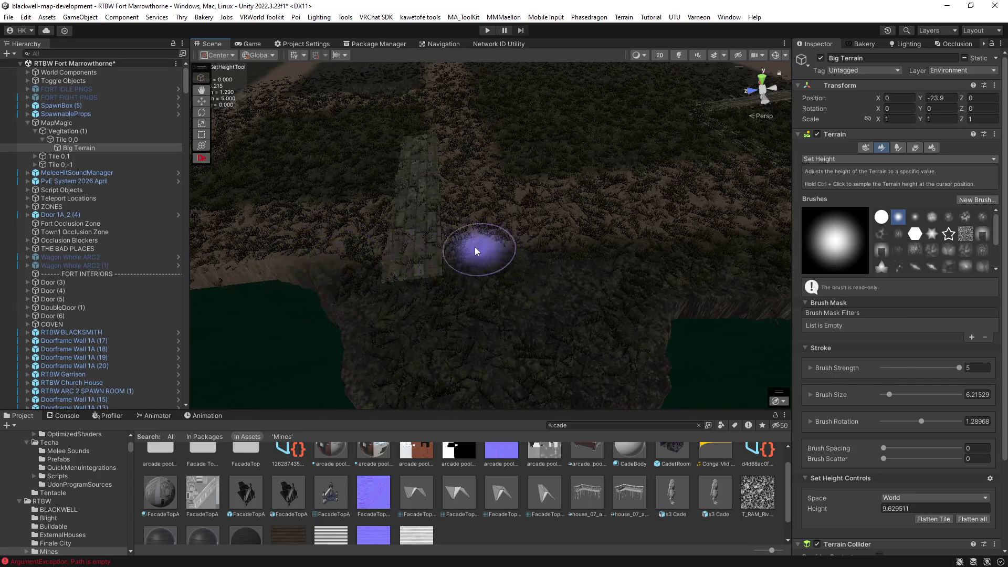
pyautogui.moveTo(579, 249)
pyautogui.mouseDown()
pyautogui.moveTo(732, 207)
pyautogui.moveTo(743, 267)
pyautogui.moveTo(742, 173)
pyautogui.moveTo(744, 193)
pyautogui.moveTo(519, 277)
pyautogui.moveTo(560, 330)
pyautogui.moveTo(495, 341)
pyautogui.mouseUp()
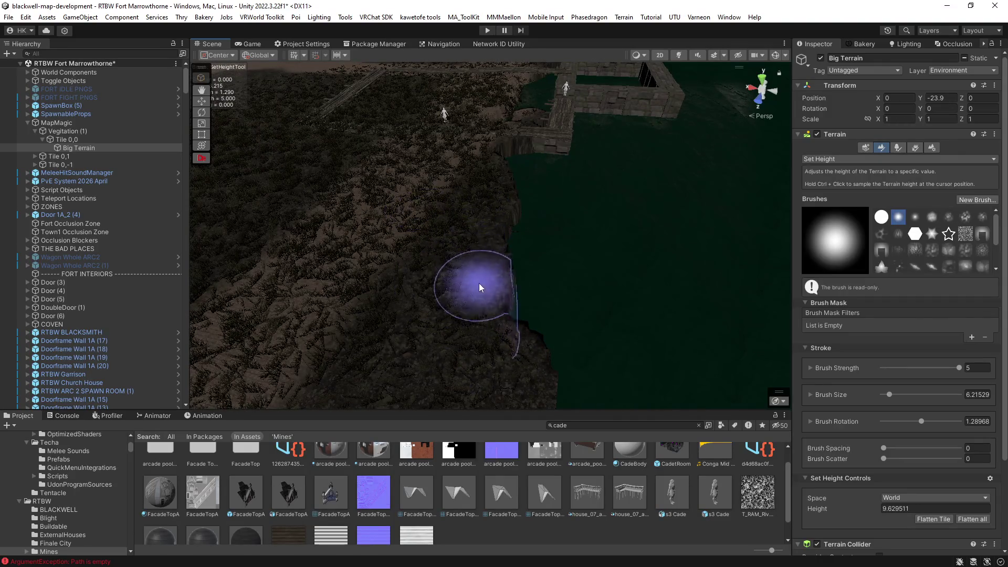
pyautogui.moveTo(489, 317)
pyautogui.mouseDown()
pyautogui.moveTo(492, 331)
pyautogui.moveTo(500, 303)
pyautogui.moveTo(491, 309)
pyautogui.moveTo(511, 315)
pyautogui.moveTo(501, 270)
pyautogui.moveTo(509, 301)
pyautogui.moveTo(428, 330)
pyautogui.mouseUp()
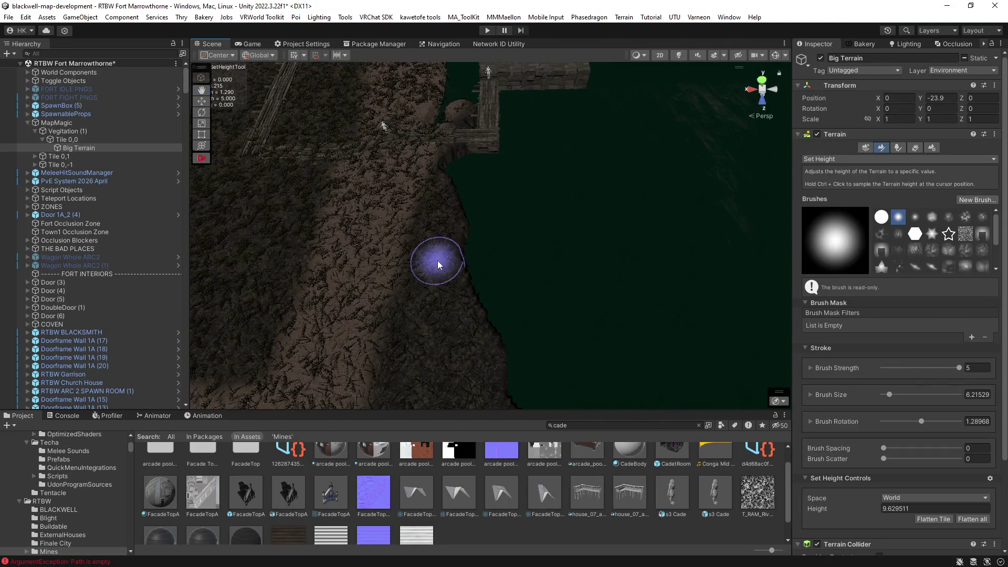
pyautogui.moveTo(452, 286)
pyautogui.mouseDown()
pyautogui.moveTo(442, 347)
pyautogui.moveTo(454, 301)
pyautogui.mouseUp()
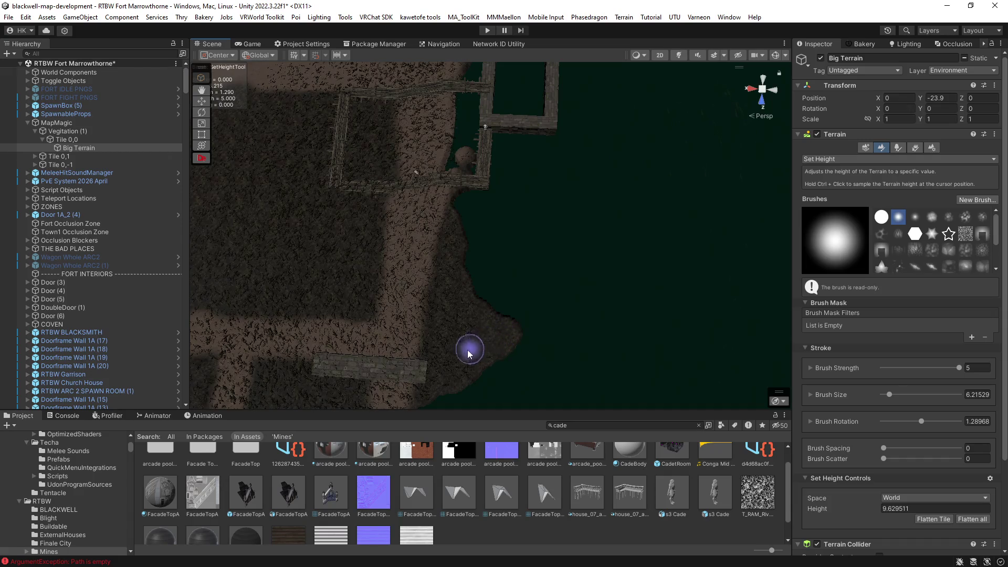
pyautogui.moveTo(479, 346)
pyautogui.mouseDown()
pyautogui.moveTo(482, 327)
pyautogui.moveTo(445, 302)
pyautogui.moveTo(460, 292)
pyautogui.moveTo(331, 255)
pyautogui.moveTo(209, 191)
pyautogui.moveTo(311, 182)
pyautogui.moveTo(519, 252)
pyautogui.moveTo(270, 180)
pyautogui.moveTo(575, 247)
pyautogui.moveTo(405, 243)
pyautogui.moveTo(360, 293)
pyautogui.moveTo(461, 305)
pyautogui.mouseUp()
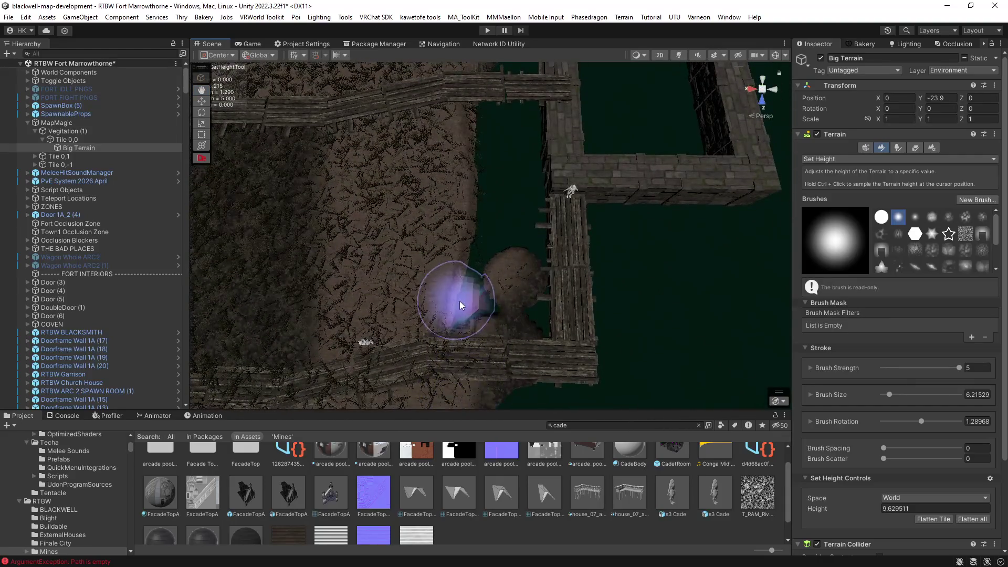
pyautogui.moveTo(506, 210)
pyautogui.mouseDown()
pyautogui.moveTo(462, 198)
pyautogui.moveTo(505, 254)
pyautogui.moveTo(492, 209)
pyautogui.moveTo(531, 254)
pyautogui.mouseUp()
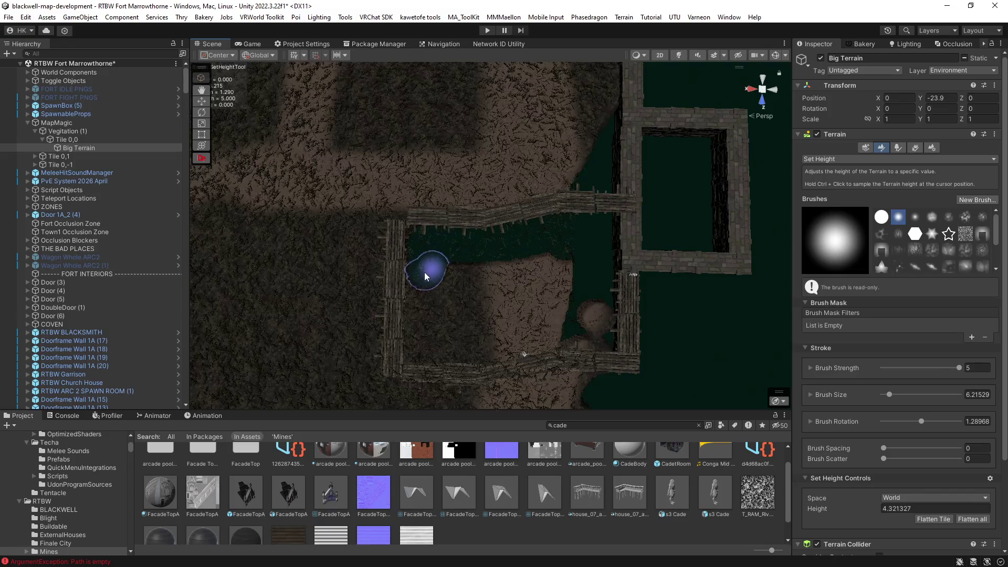
# Paint down the remaining earth along the inner fort walls, leaving open water beside the walkway.
pyautogui.moveTo(423, 335); pyautogui.dragTo(450, 311)
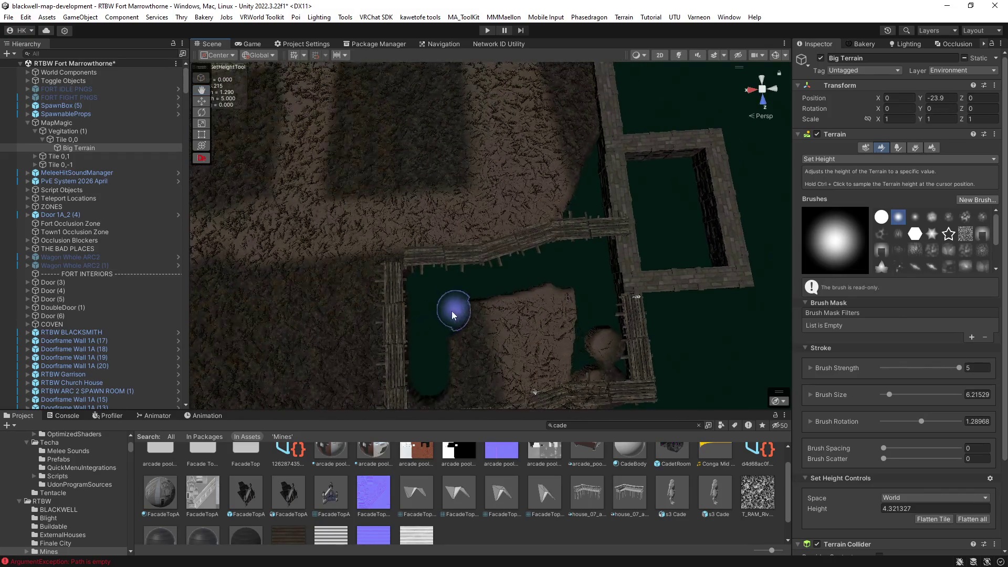
pyautogui.moveTo(563, 328)
pyautogui.mouseDown()
pyautogui.moveTo(567, 315)
pyautogui.moveTo(528, 294)
pyautogui.moveTo(538, 276)
pyautogui.moveTo(534, 283)
pyautogui.mouseUp()
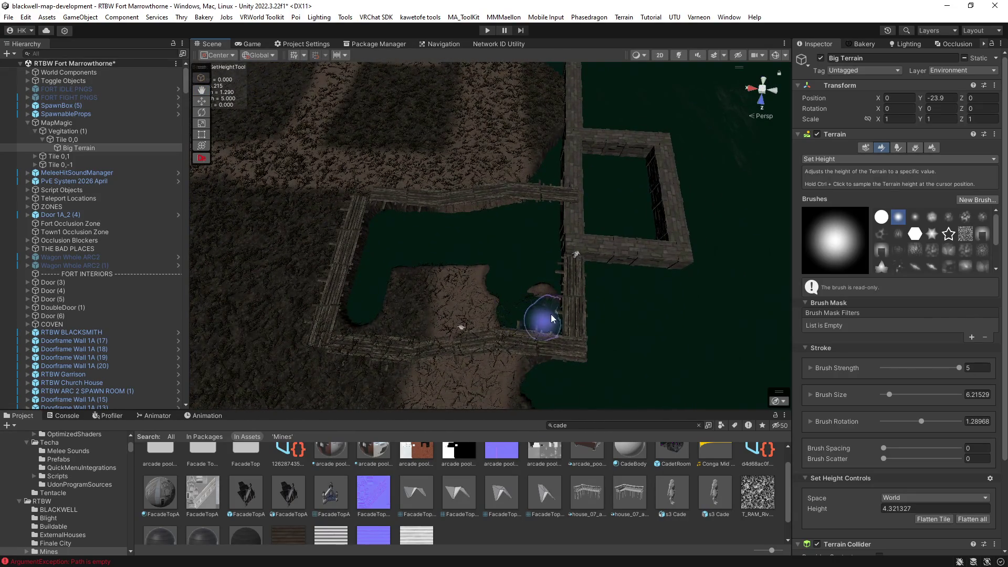
pyautogui.moveTo(464, 281)
pyautogui.mouseDown()
pyautogui.moveTo(497, 284)
pyautogui.moveTo(464, 274)
pyautogui.mouseUp()
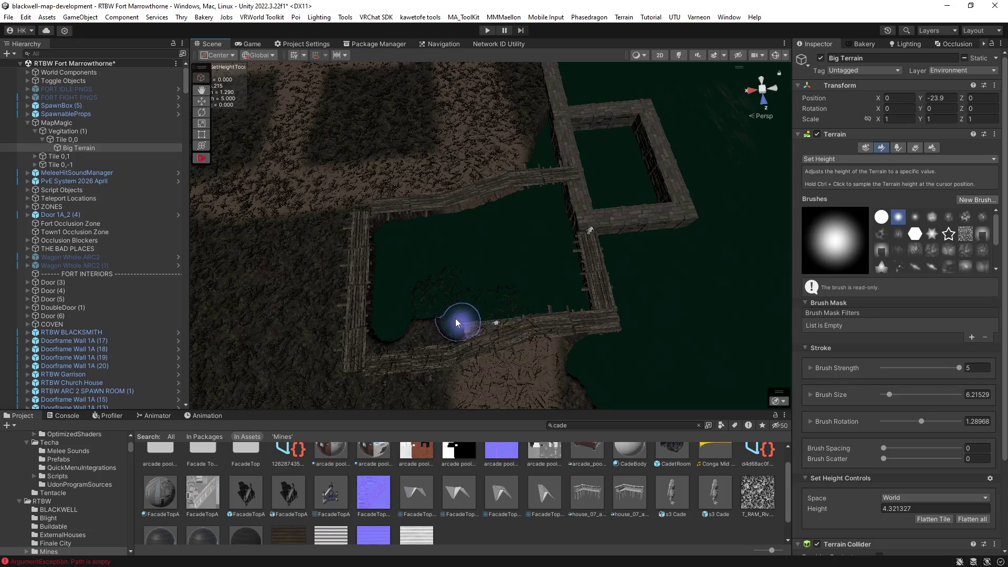
pyautogui.moveTo(417, 331)
pyautogui.mouseDown()
pyautogui.moveTo(531, 259)
pyautogui.moveTo(446, 234)
pyautogui.moveTo(463, 207)
pyautogui.moveTo(554, 180)
pyautogui.moveTo(612, 234)
pyautogui.moveTo(651, 229)
pyautogui.moveTo(656, 204)
pyautogui.moveTo(756, 179)
pyautogui.moveTo(679, 177)
pyautogui.moveTo(598, 254)
pyautogui.moveTo(656, 270)
pyautogui.moveTo(625, 225)
pyautogui.mouseUp()
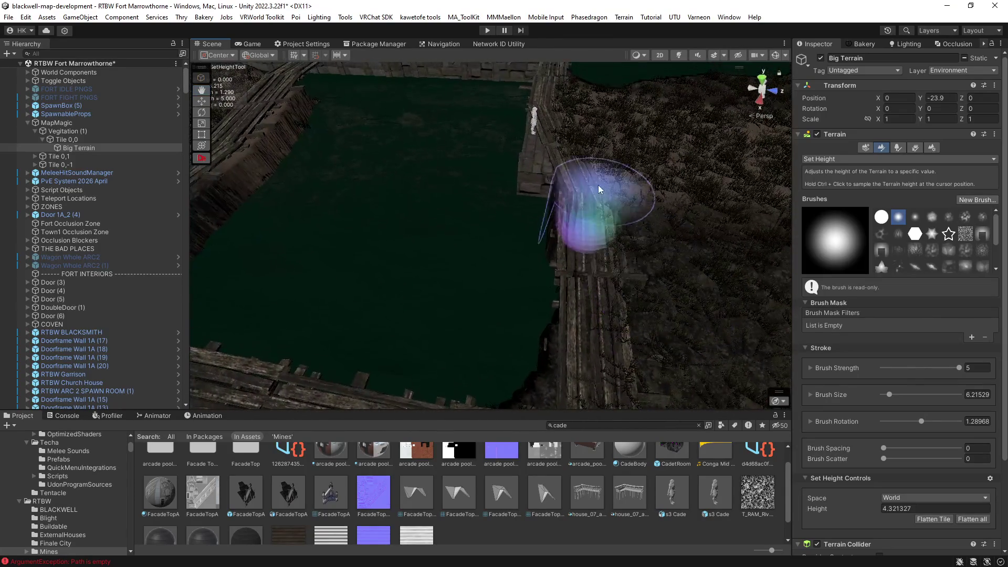
pyautogui.moveTo(484, 232)
pyautogui.mouseDown()
pyautogui.moveTo(490, 214)
pyautogui.moveTo(499, 243)
pyautogui.moveTo(458, 259)
pyautogui.mouseUp()
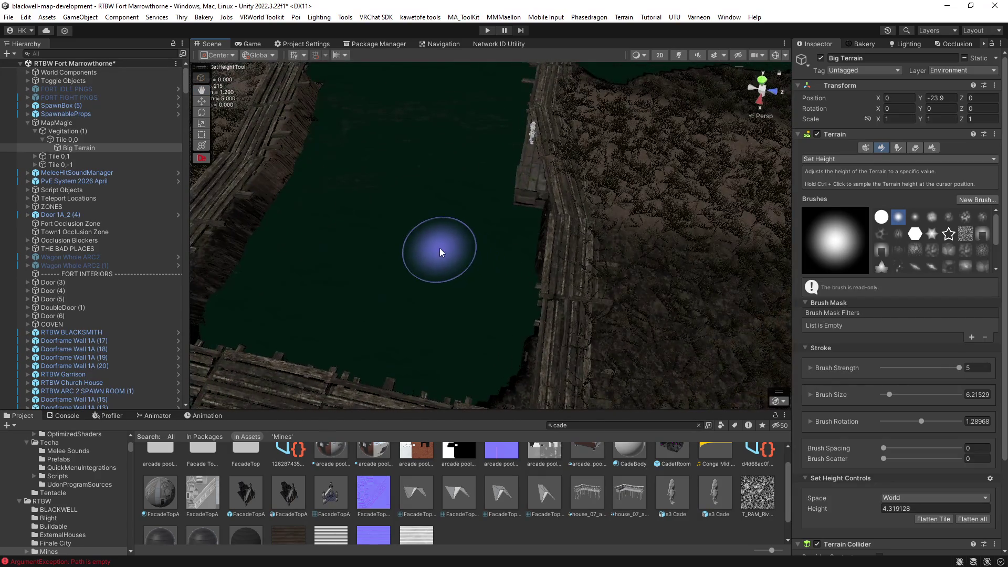
pyautogui.moveTo(475, 358)
pyautogui.mouseDown()
pyautogui.moveTo(371, 360)
pyautogui.moveTo(302, 262)
pyautogui.moveTo(526, 255)
pyautogui.moveTo(468, 263)
pyautogui.moveTo(515, 225)
pyautogui.moveTo(356, 234)
pyautogui.moveTo(439, 220)
pyautogui.moveTo(337, 225)
pyautogui.moveTo(408, 244)
pyautogui.moveTo(473, 289)
pyautogui.mouseUp()
# Frame the plank bridge and select Arch Wall Slant Extension 1B (11), nudged to X -626.46.
pyautogui.press('w')
pyautogui.click(549, 334)
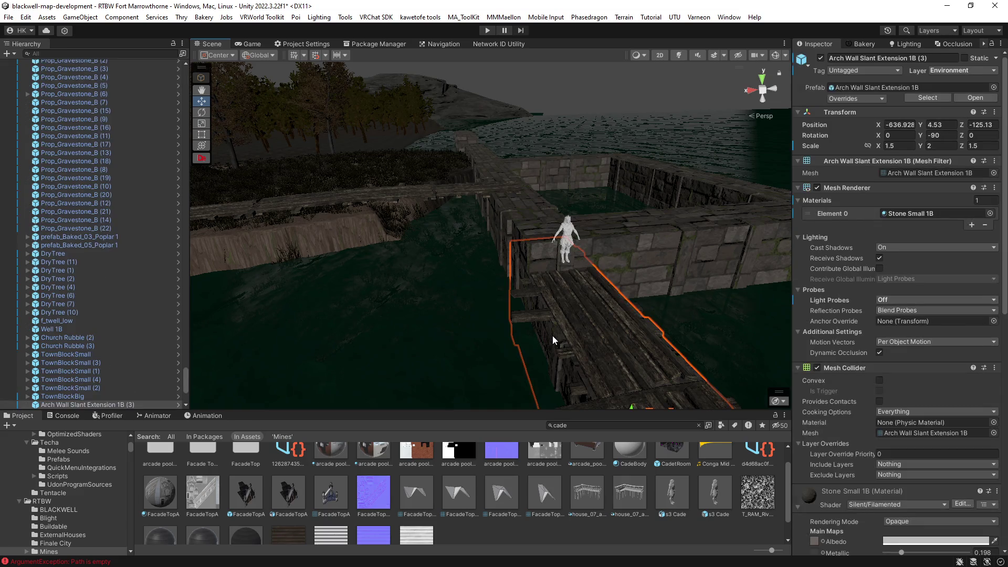
pyautogui.press('f')
pyautogui.click(551, 347)
pyautogui.moveTo(551, 346)
pyautogui.mouseDown()
pyautogui.moveTo(518, 344)
pyautogui.moveTo(699, 387)
pyautogui.moveTo(486, 291)
pyautogui.moveTo(487, 280)
pyautogui.moveTo(560, 268)
pyautogui.moveTo(549, 295)
pyautogui.moveTo(759, 389)
pyautogui.moveTo(915, 383)
pyautogui.moveTo(966, 364)
pyautogui.moveTo(953, 217)
pyautogui.moveTo(970, 279)
pyautogui.moveTo(972, 266)
pyautogui.moveTo(644, 234)
pyautogui.moveTo(518, 314)
pyautogui.moveTo(483, 259)
pyautogui.moveTo(585, 241)
pyautogui.moveTo(583, 284)
pyautogui.moveTo(557, 315)
pyautogui.moveTo(441, 157)
pyautogui.moveTo(348, 165)
pyautogui.moveTo(383, 166)
pyautogui.moveTo(325, 192)
pyautogui.mouseUp()
pyautogui.click(515, 264)
pyautogui.moveTo(523, 193)
pyautogui.mouseDown()
pyautogui.moveTo(472, 218)
pyautogui.moveTo(561, 219)
pyautogui.mouseUp()
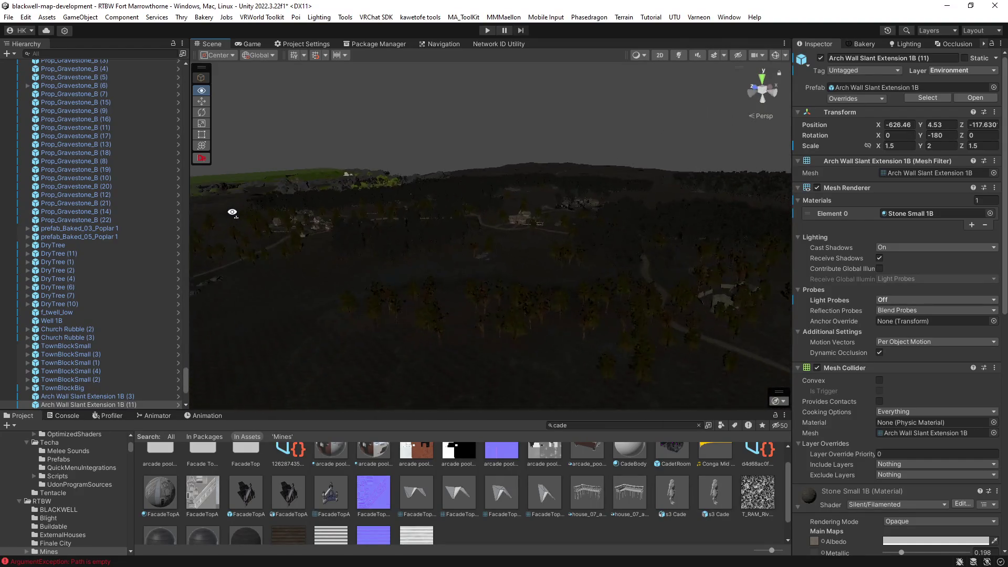
# Enable scene lighting and effects, then orbit past the fence, church, houses and rocks.
pyautogui.press('f')
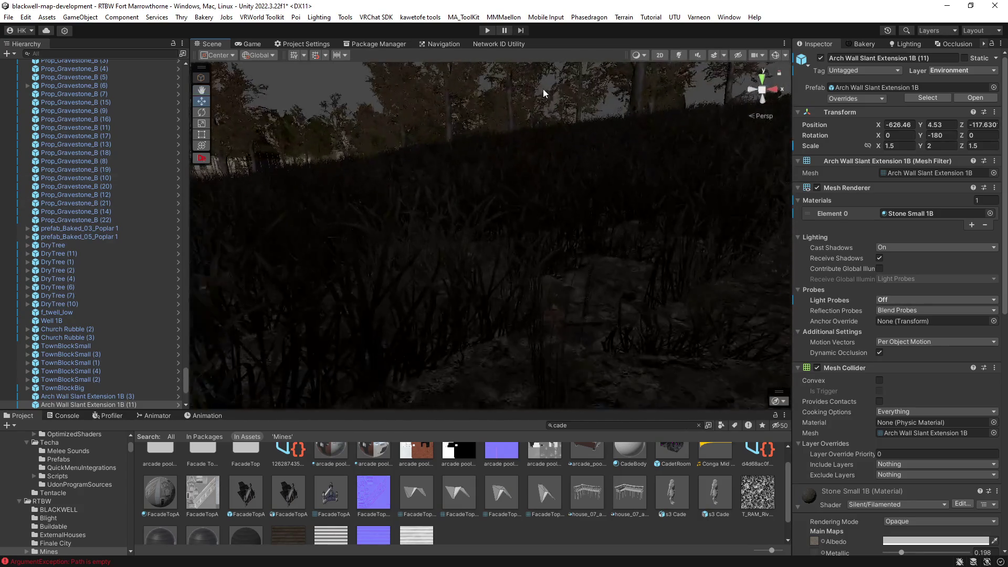
pyautogui.click(678, 55)
pyautogui.click(714, 55)
pyautogui.moveTo(541, 209)
pyautogui.mouseDown()
pyautogui.moveTo(437, 207)
pyautogui.moveTo(551, 273)
pyautogui.mouseUp()
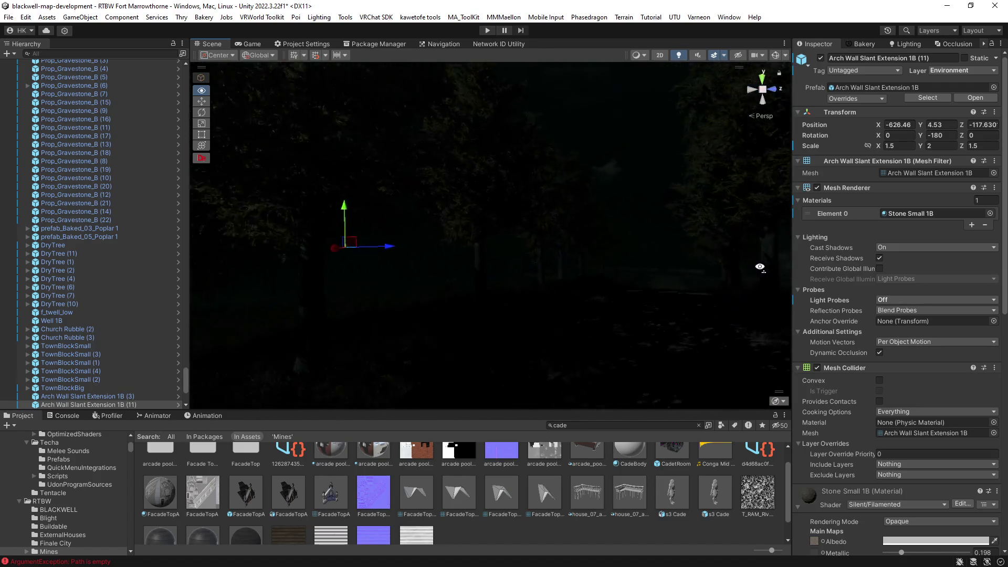
pyautogui.moveTo(790, 282)
pyautogui.mouseDown()
pyautogui.moveTo(781, 286)
pyautogui.moveTo(808, 294)
pyautogui.moveTo(678, 285)
pyautogui.mouseUp()
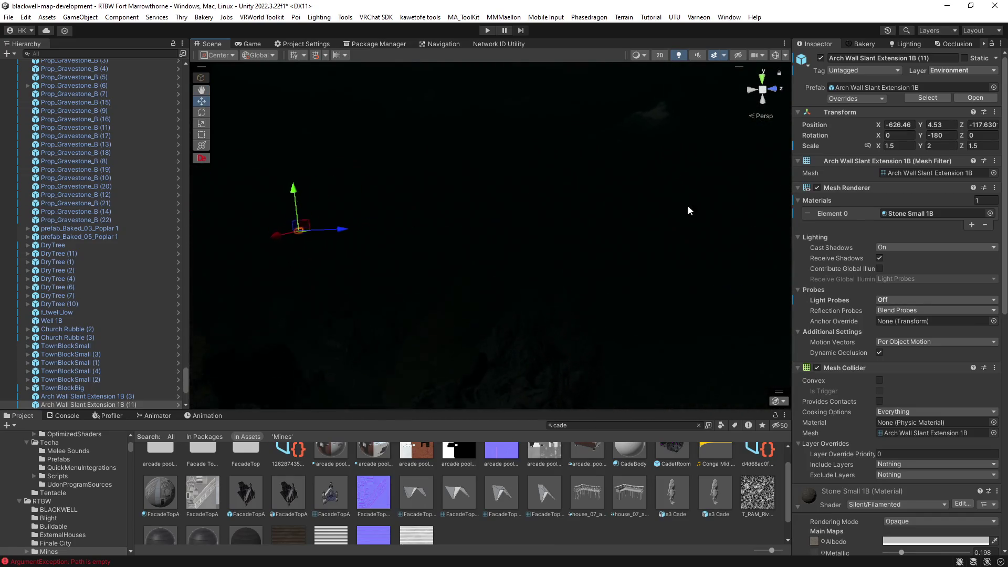
pyautogui.moveTo(551, 184)
pyautogui.mouseDown()
pyautogui.moveTo(475, 209)
pyautogui.moveTo(577, 213)
pyautogui.mouseUp()
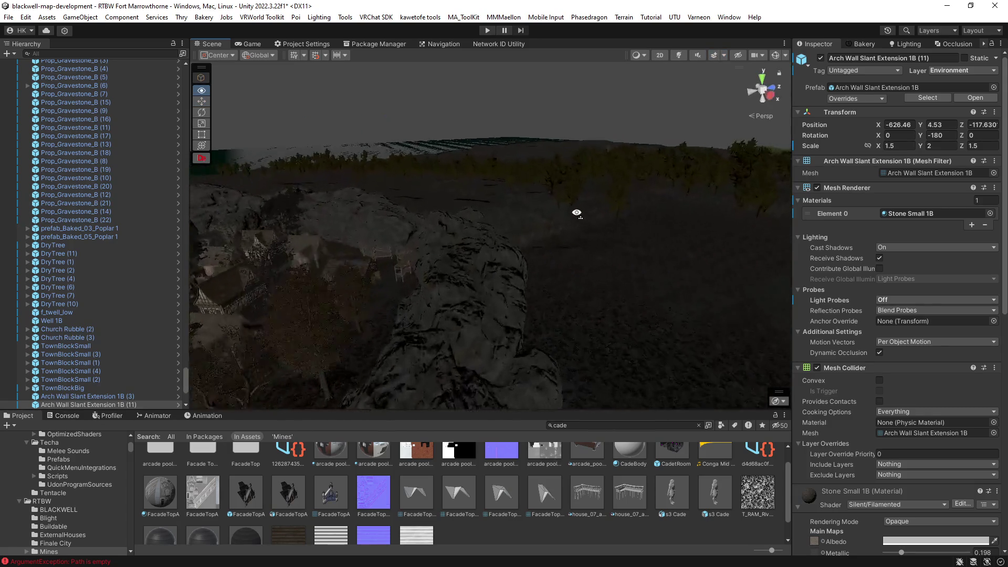
pyautogui.moveTo(382, 203)
pyautogui.mouseDown()
pyautogui.moveTo(419, 211)
pyautogui.moveTo(527, 313)
pyautogui.moveTo(552, 299)
pyautogui.moveTo(635, 290)
pyautogui.moveTo(587, 248)
pyautogui.moveTo(556, 261)
pyautogui.moveTo(553, 282)
pyautogui.moveTo(581, 292)
pyautogui.moveTo(415, 250)
pyautogui.moveTo(401, 320)
pyautogui.moveTo(421, 358)
pyautogui.moveTo(259, 321)
pyautogui.moveTo(551, 312)
pyautogui.moveTo(450, 315)
pyautogui.moveTo(443, 299)
pyautogui.moveTo(596, 313)
pyautogui.moveTo(578, 281)
pyautogui.moveTo(479, 274)
pyautogui.moveTo(553, 273)
pyautogui.moveTo(544, 235)
pyautogui.moveTo(428, 211)
pyautogui.moveTo(547, 241)
pyautogui.moveTo(553, 219)
pyautogui.moveTo(550, 269)
pyautogui.moveTo(428, 297)
pyautogui.moveTo(462, 310)
pyautogui.moveTo(443, 319)
pyautogui.moveTo(573, 344)
pyautogui.moveTo(655, 346)
pyautogui.mouseUp()
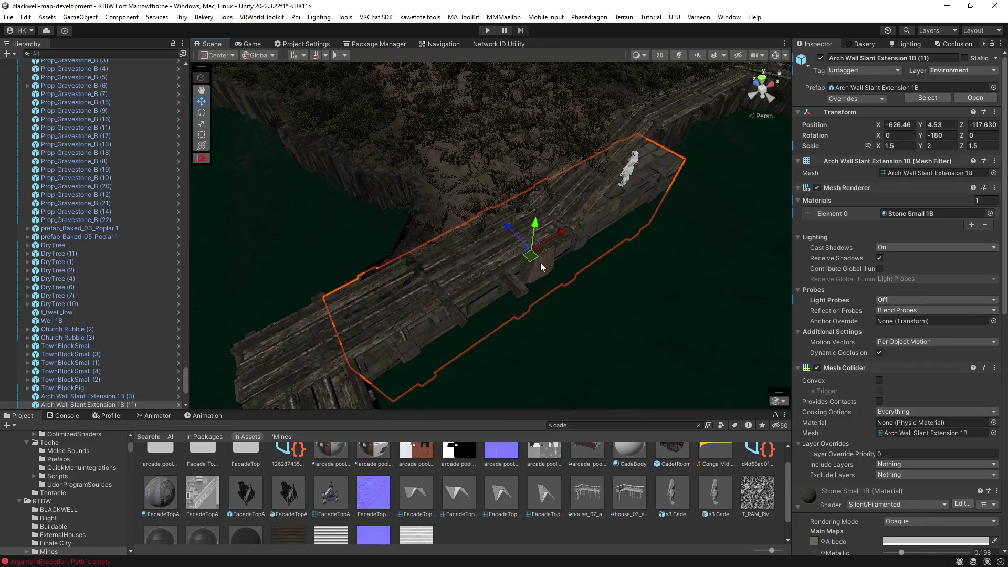
# Orbit around walkway piece Arch Wall Slant Extension 1B (11) from lengthwise, diagonal and overhead angles.
pyautogui.moveTo(541, 242)
pyautogui.mouseDown()
pyautogui.moveTo(549, 279)
pyautogui.moveTo(553, 225)
pyautogui.mouseUp()
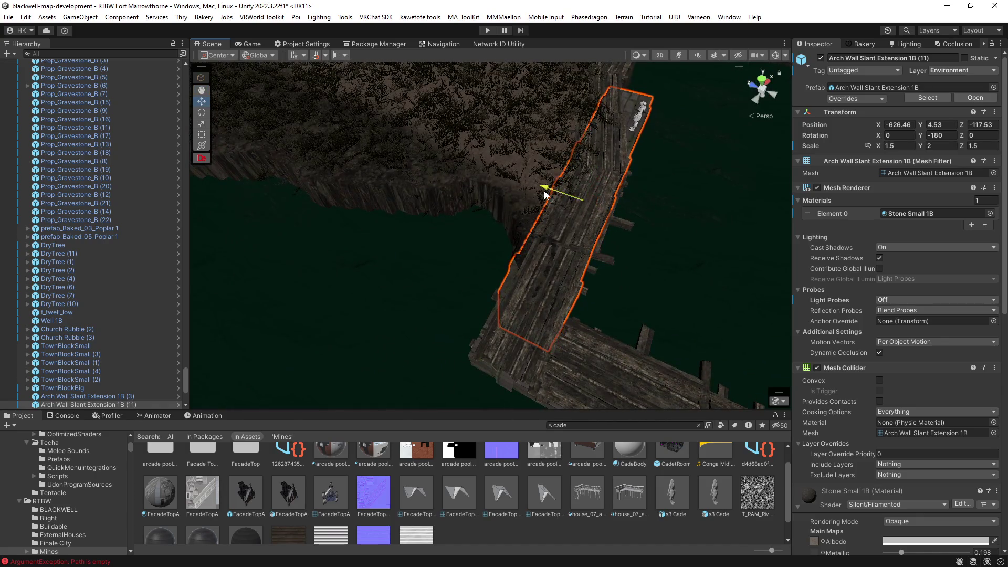
pyautogui.moveTo(604, 231)
pyautogui.mouseDown()
pyautogui.moveTo(612, 219)
pyautogui.moveTo(537, 187)
pyautogui.mouseUp()
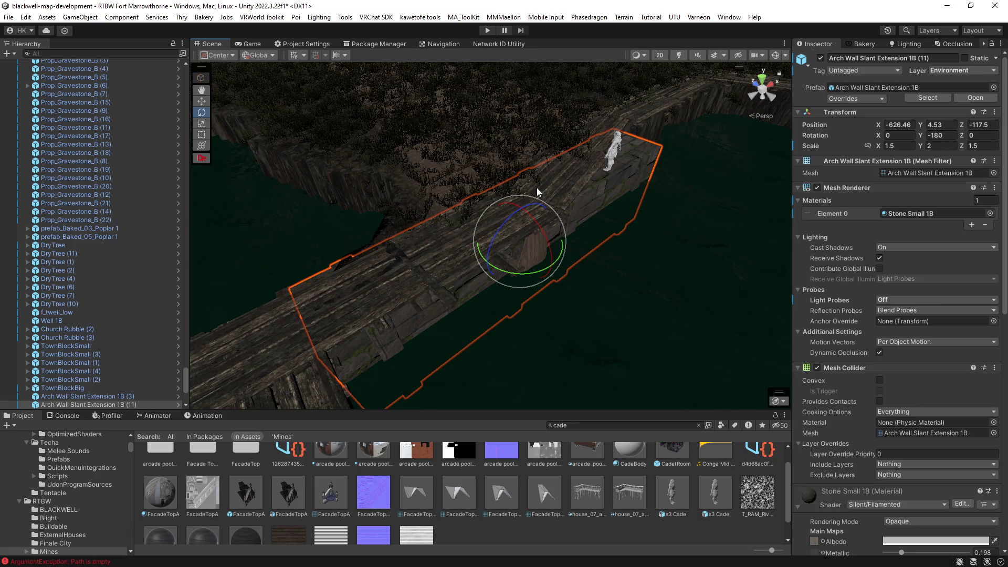
pyautogui.moveTo(537, 188)
pyautogui.mouseDown()
pyautogui.moveTo(530, 313)
pyautogui.moveTo(652, 315)
pyautogui.moveTo(604, 290)
pyautogui.mouseUp()
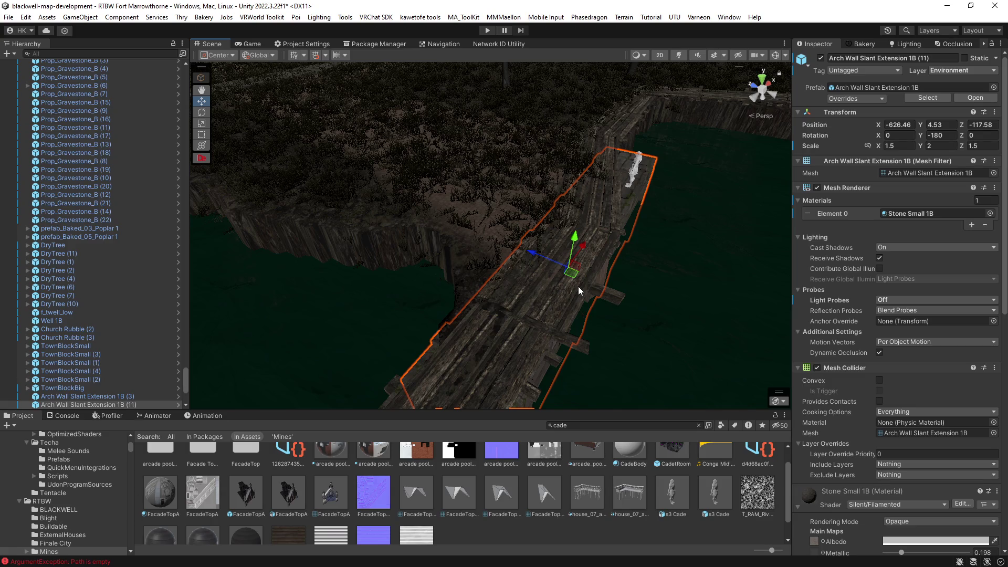
pyautogui.moveTo(543, 272); pyautogui.dragTo(549, 260)
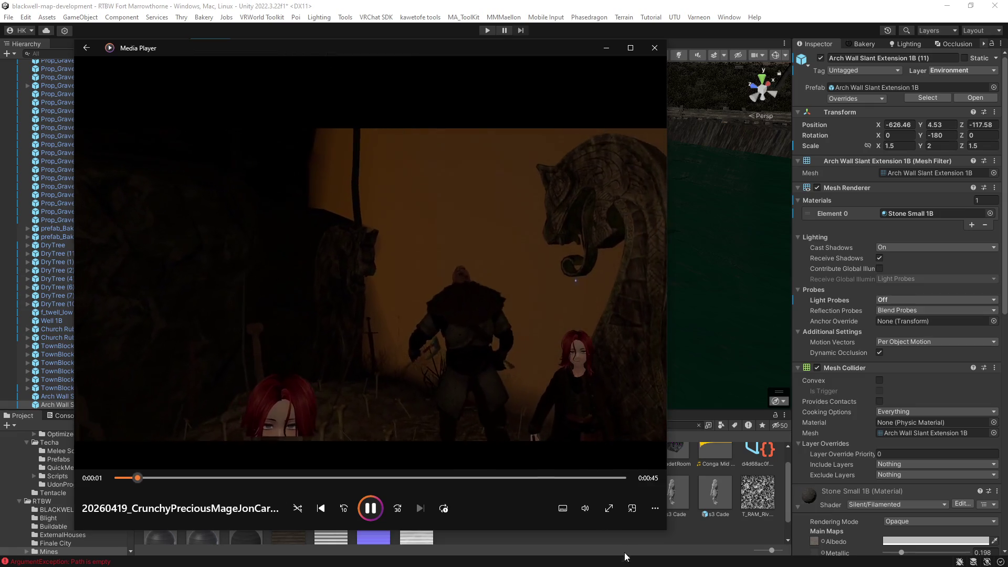
# Widen the Media Player, pause the battle clip at 0:00:37, and drag the window off screen.
pyautogui.click(586, 508)
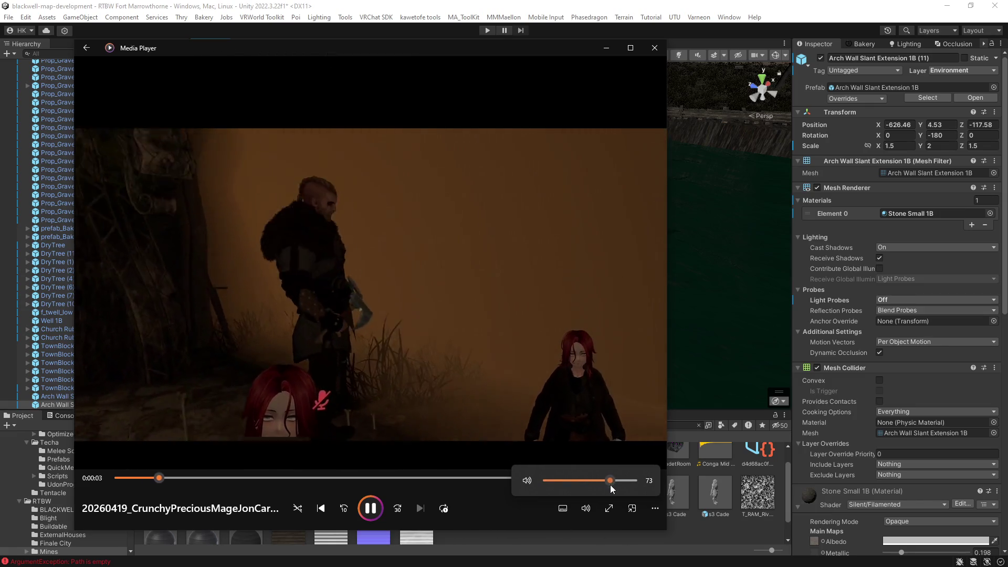
pyautogui.moveTo(668, 531); pyautogui.dragTo(797, 545)
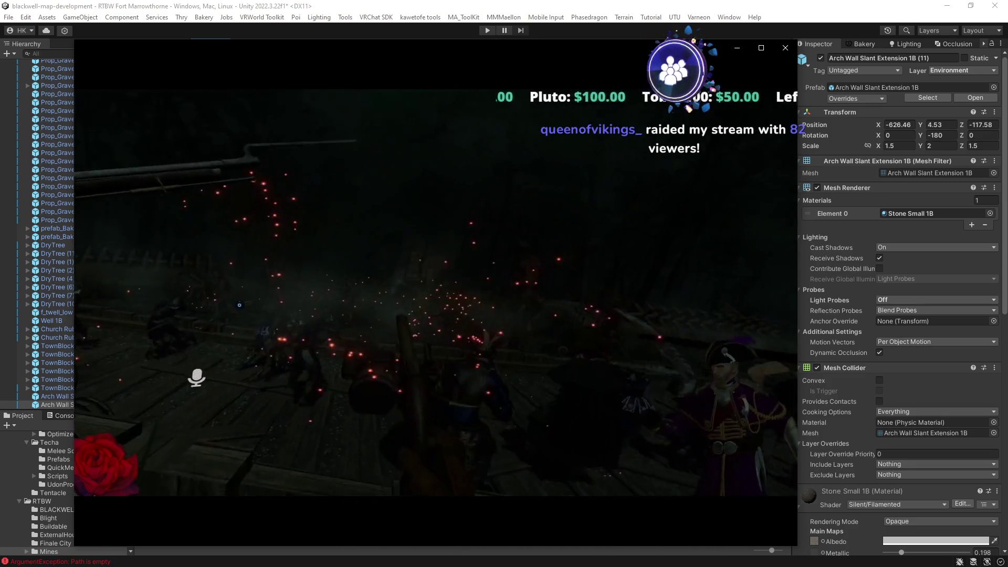
pyautogui.moveTo(436, 527)
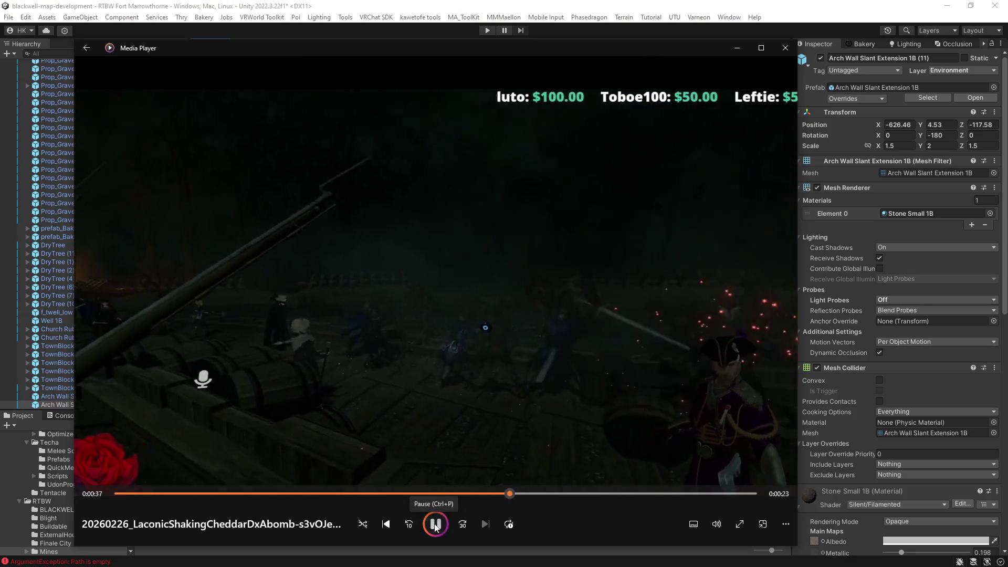
pyautogui.click(436, 524)
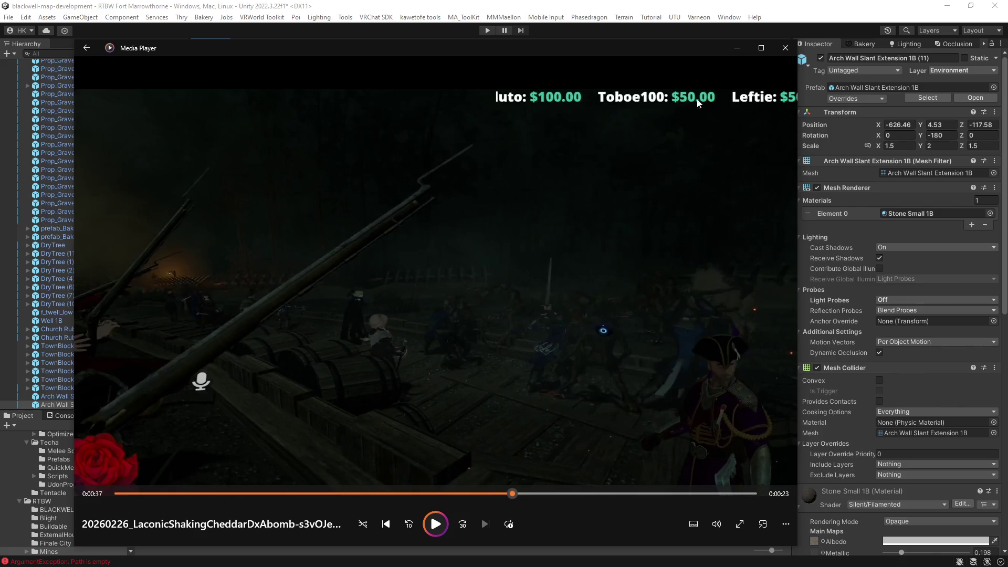
pyautogui.moveTo(646, 48)
pyautogui.mouseDown()
pyautogui.moveTo(648, 68)
pyautogui.moveTo(815, 127)
pyautogui.moveTo(1007, 251)
pyautogui.moveTo(871, 74)
pyautogui.moveTo(796, 36)
pyautogui.mouseUp()
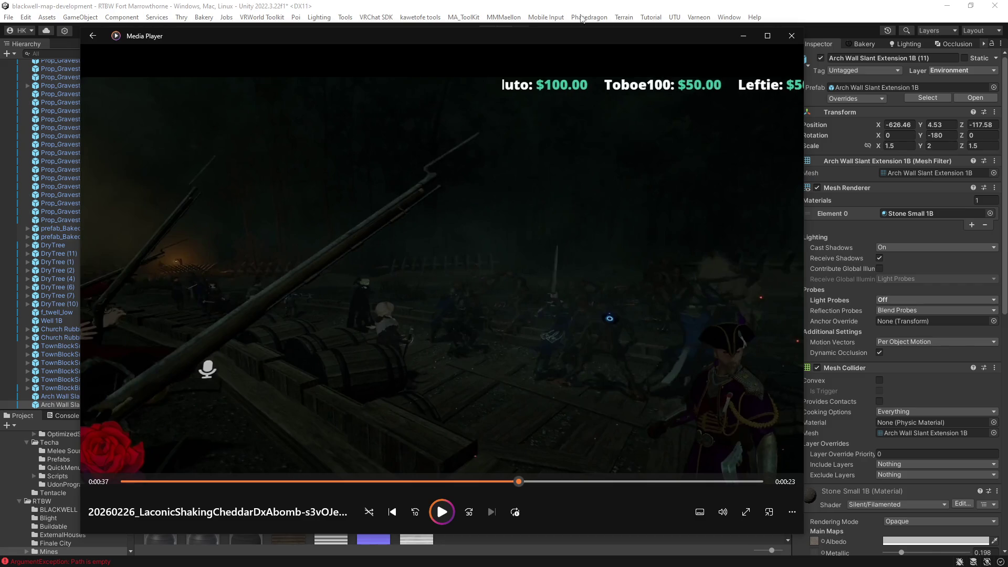
pyautogui.moveTo(584, 38); pyautogui.dragTo(1007, 37)
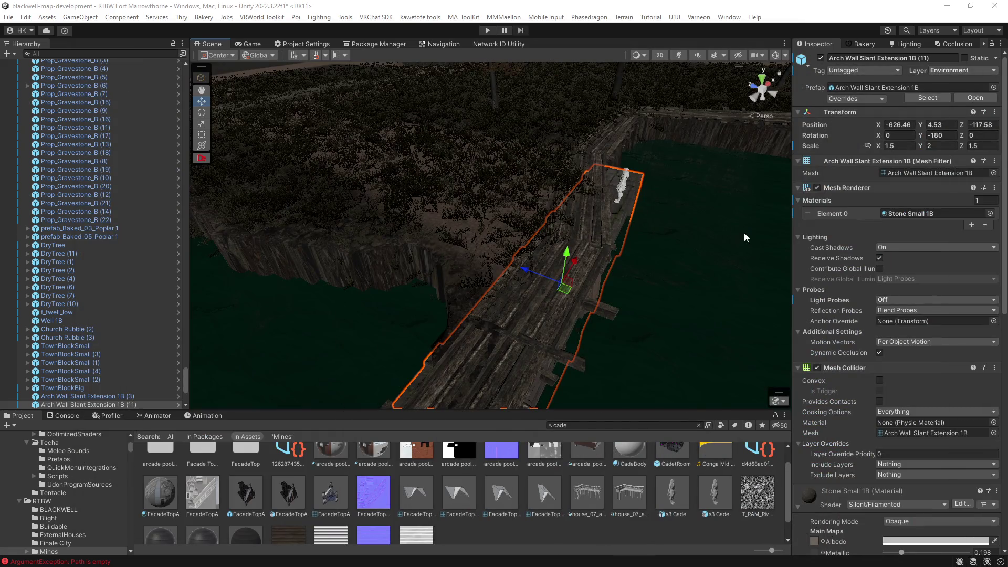
# Orbit the Scene view toward the pond's wooden wall, then bring Media Player back over Unity.
pyautogui.moveTo(551, 272)
pyautogui.mouseDown()
pyautogui.moveTo(468, 157)
pyautogui.moveTo(378, 176)
pyautogui.moveTo(603, 193)
pyautogui.moveTo(722, 183)
pyautogui.moveTo(656, 237)
pyautogui.moveTo(499, 228)
pyautogui.mouseUp()
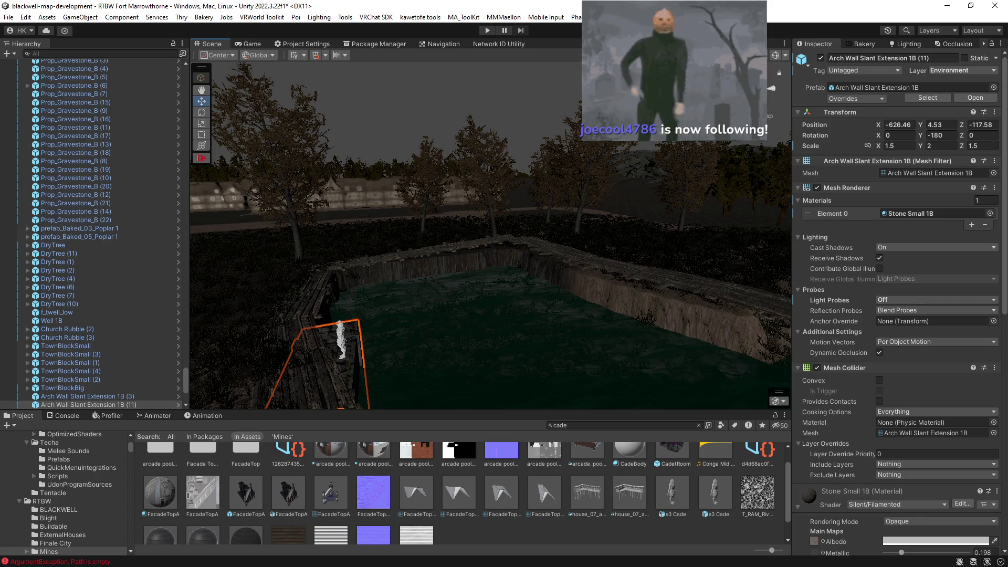
pyautogui.moveTo(639, 294)
pyautogui.mouseDown()
pyautogui.moveTo(625, 315)
pyautogui.moveTo(536, 315)
pyautogui.mouseUp()
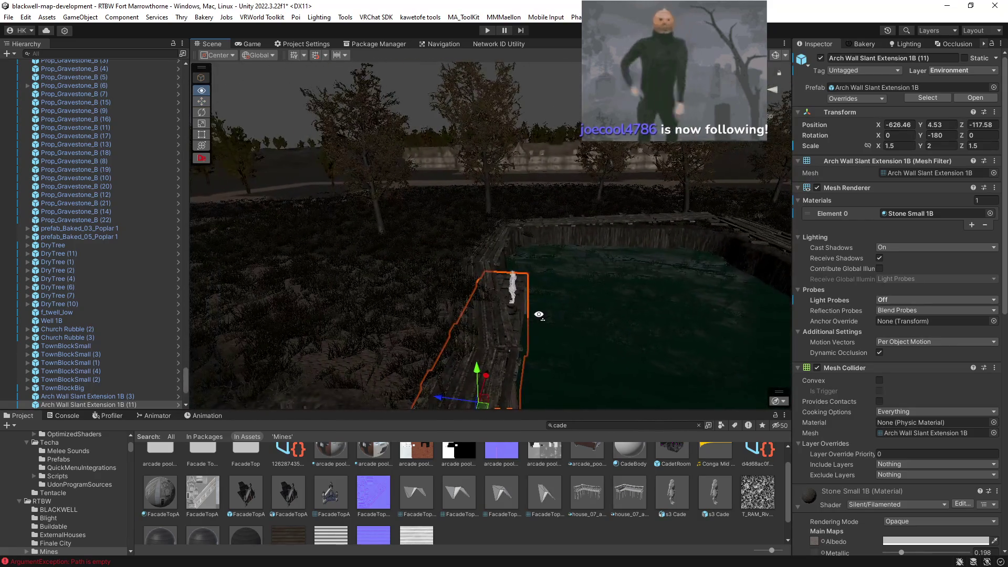
pyautogui.moveTo(1007, 26)
pyautogui.mouseDown()
pyautogui.moveTo(456, 27)
pyautogui.moveTo(389, 44)
pyautogui.mouseUp()
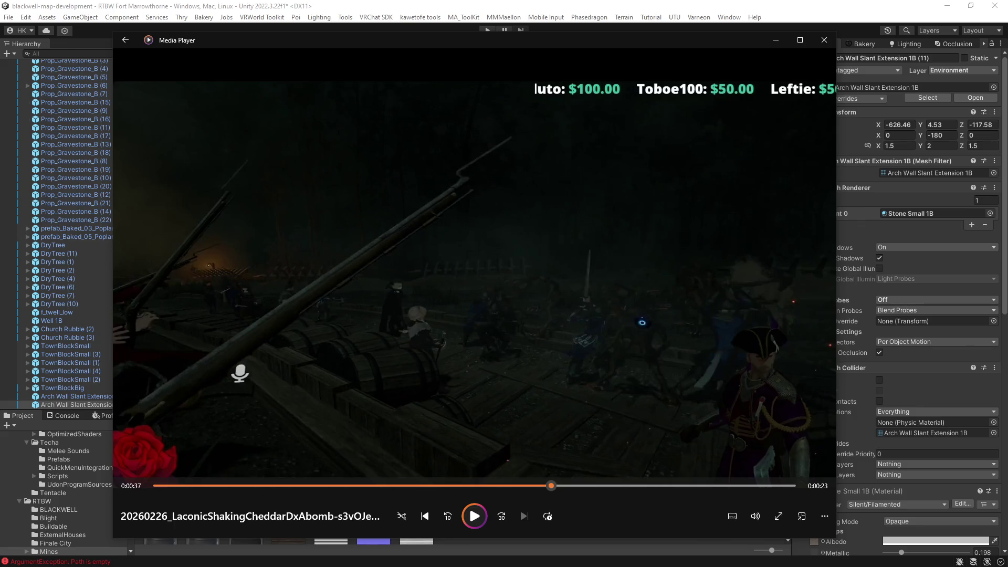
# Skip to the next gameplay clip, widen the player window and maximize it full screen.
pyautogui.hotkey('ctrl', 'f')
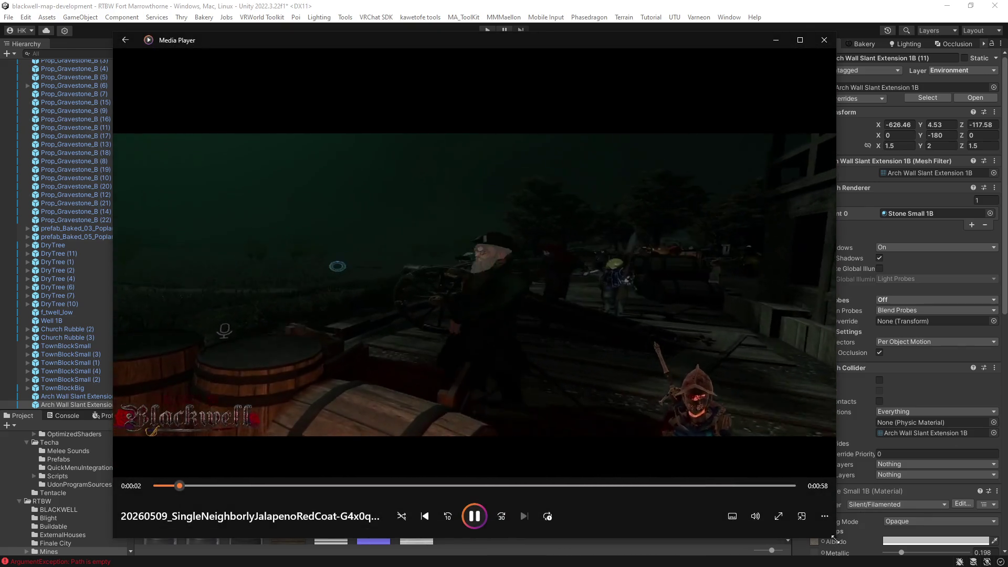
pyautogui.moveTo(834, 537); pyautogui.dragTo(881, 539)
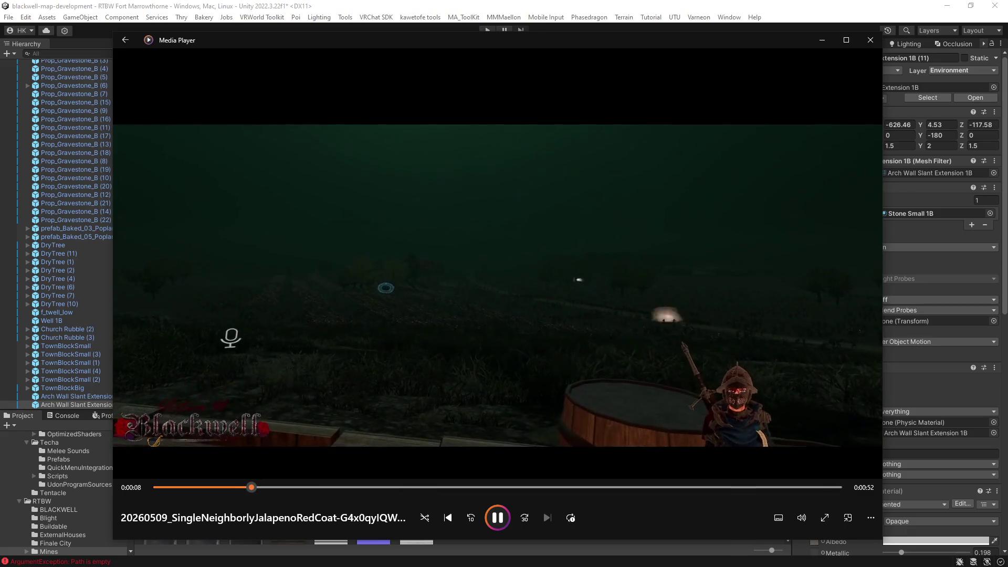
pyautogui.click(846, 40)
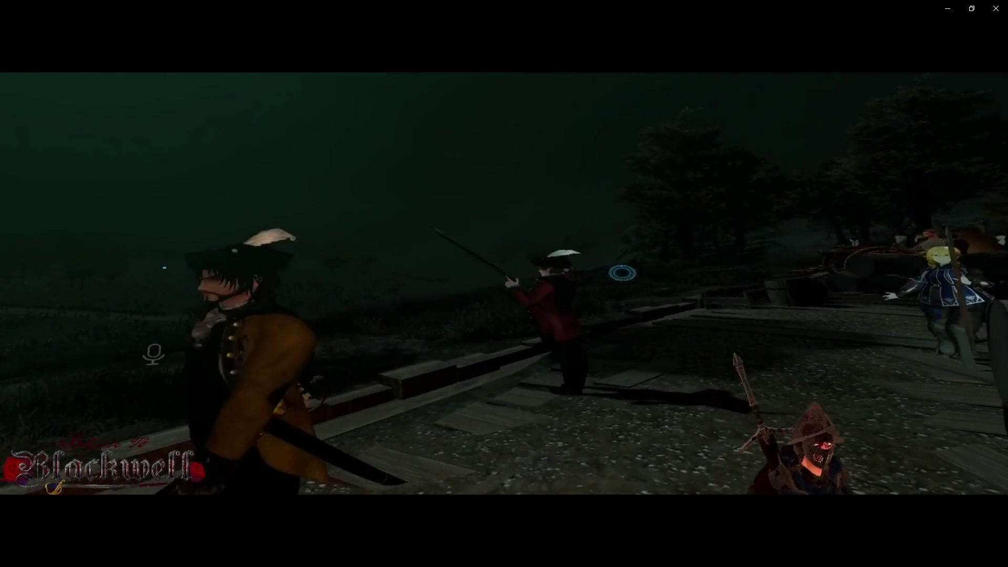
# Let the trench walkway clip play on until the dark forest recording starts.
pyautogui.moveTo(97, 288)
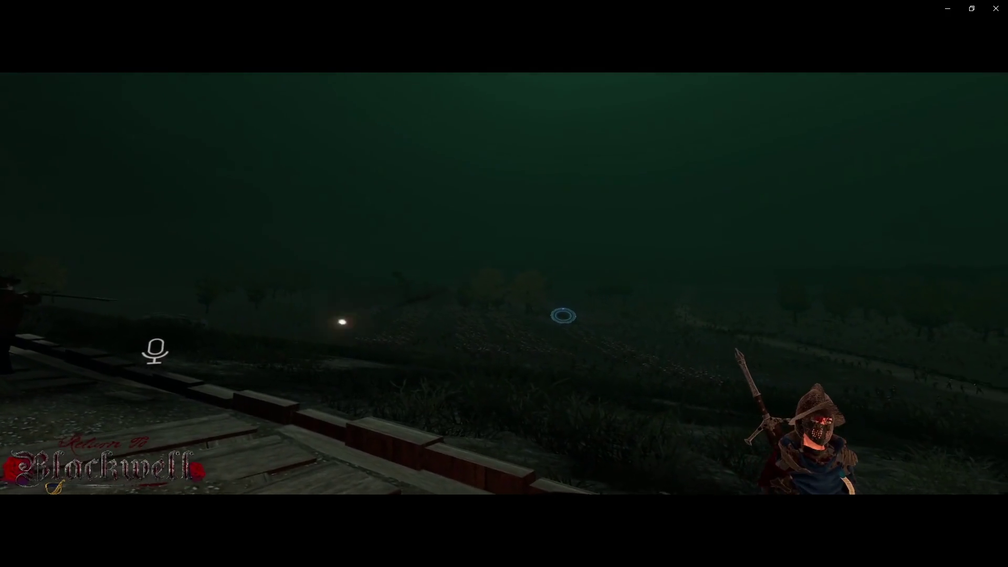
pyautogui.moveTo(947, 477)
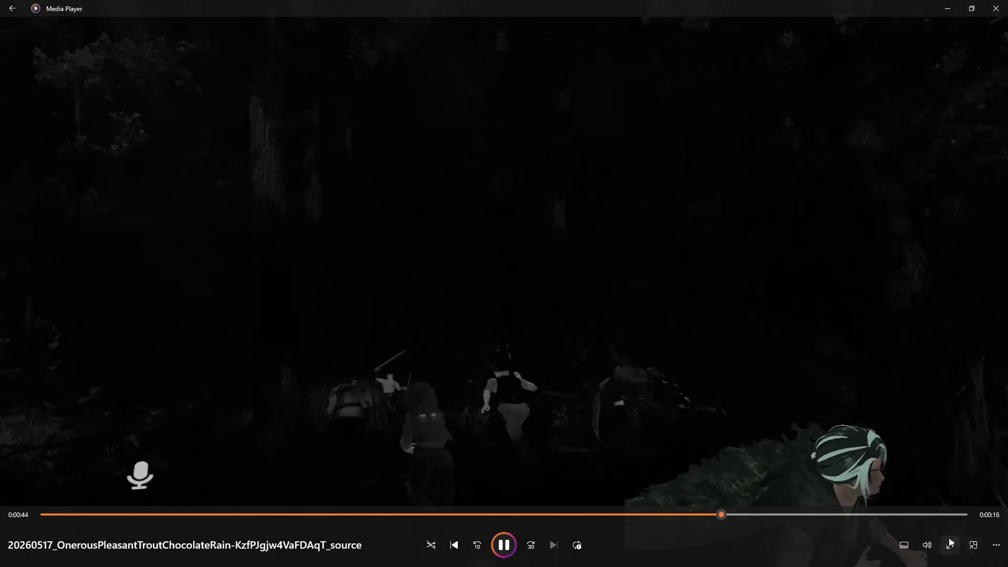
# Set the playback volume to 93 and skip to the next gameplay clip.
pyautogui.click(927, 545)
pyautogui.click(968, 518)
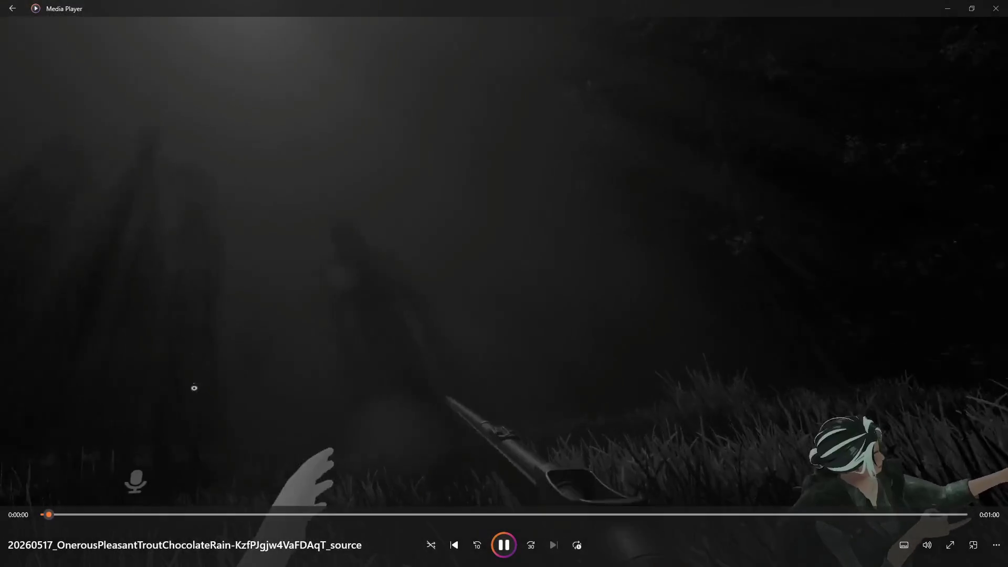
pyautogui.hotkey('ctrl', 'f')
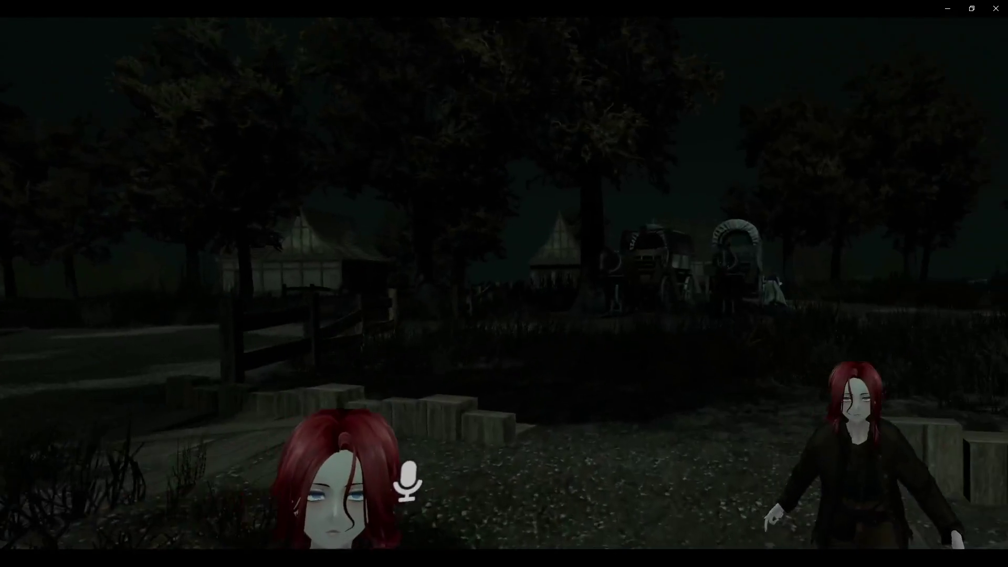
# Lower the playback volume to 48, then further down to 37.
pyautogui.moveTo(905, 551)
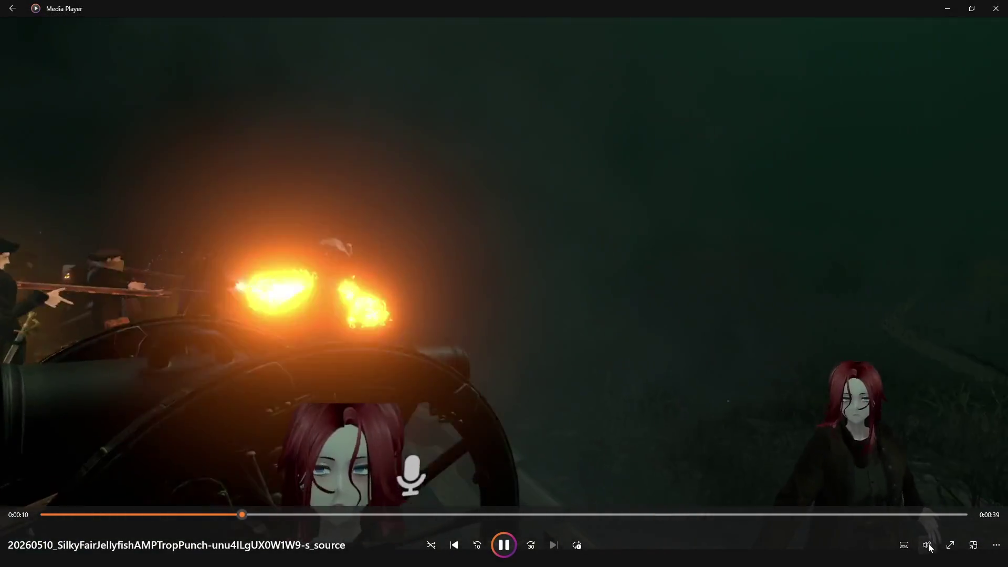
pyautogui.moveTo(938, 518); pyautogui.dragTo(929, 518)
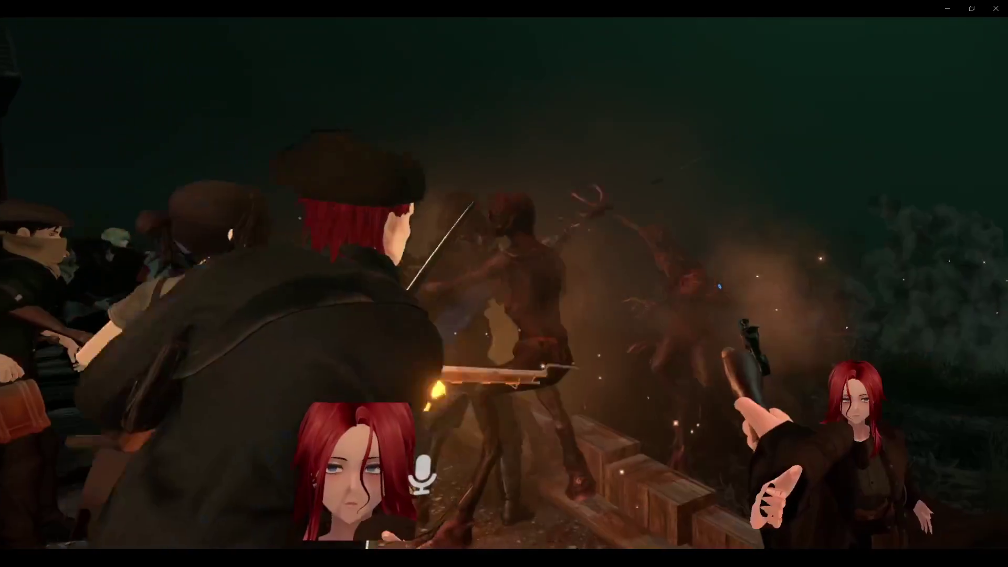
pyautogui.moveTo(725, 545)
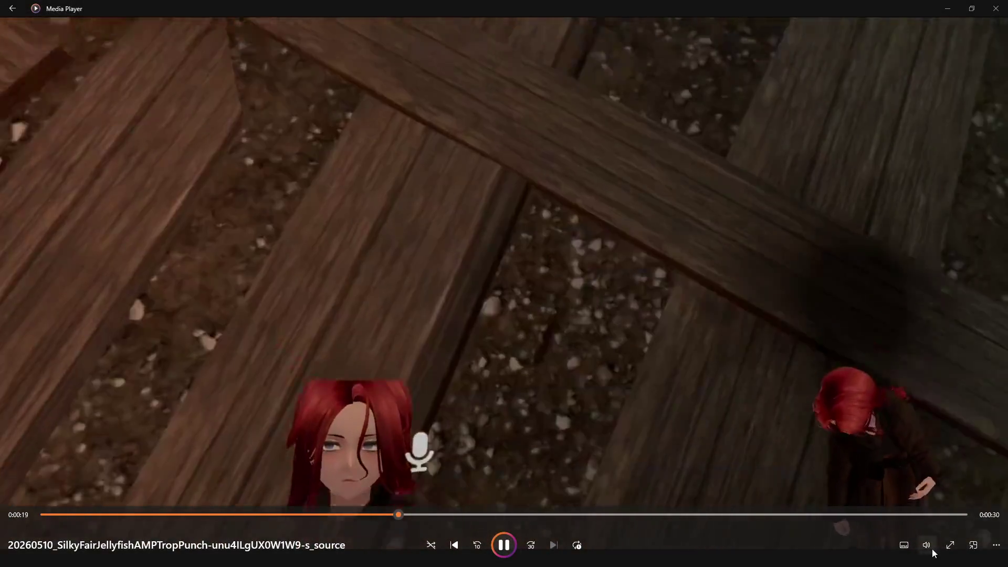
pyautogui.click(926, 545)
pyautogui.moveTo(928, 527); pyautogui.dragTo(922, 518)
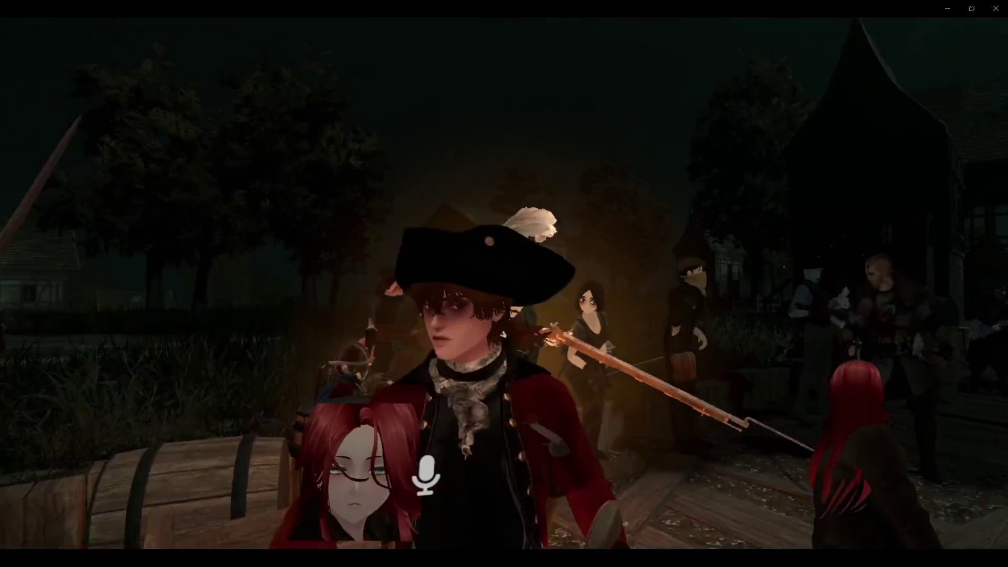
# Pause the trench battle clip near its end and skip to the next recording.
pyautogui.moveTo(878, 431)
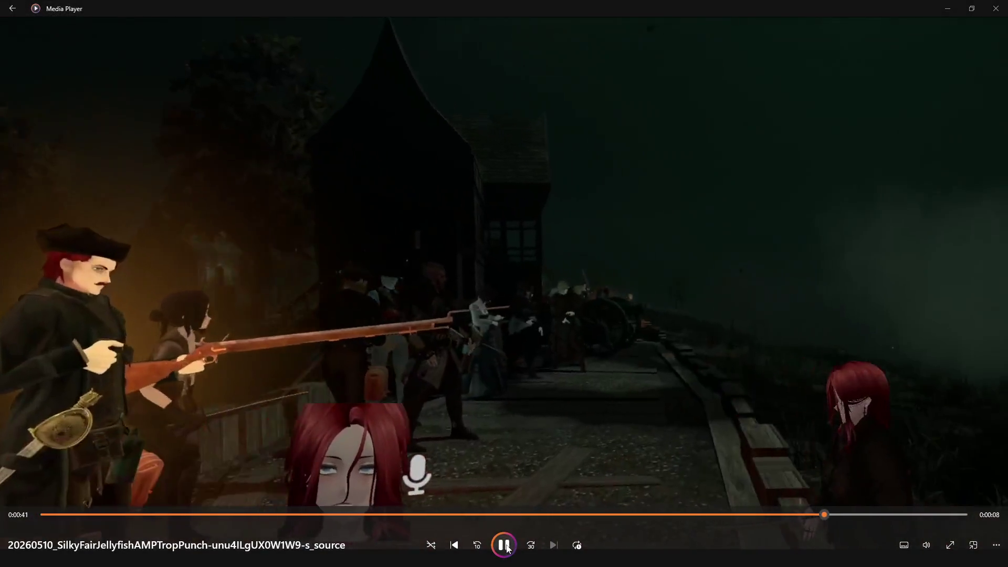
pyautogui.click(504, 546)
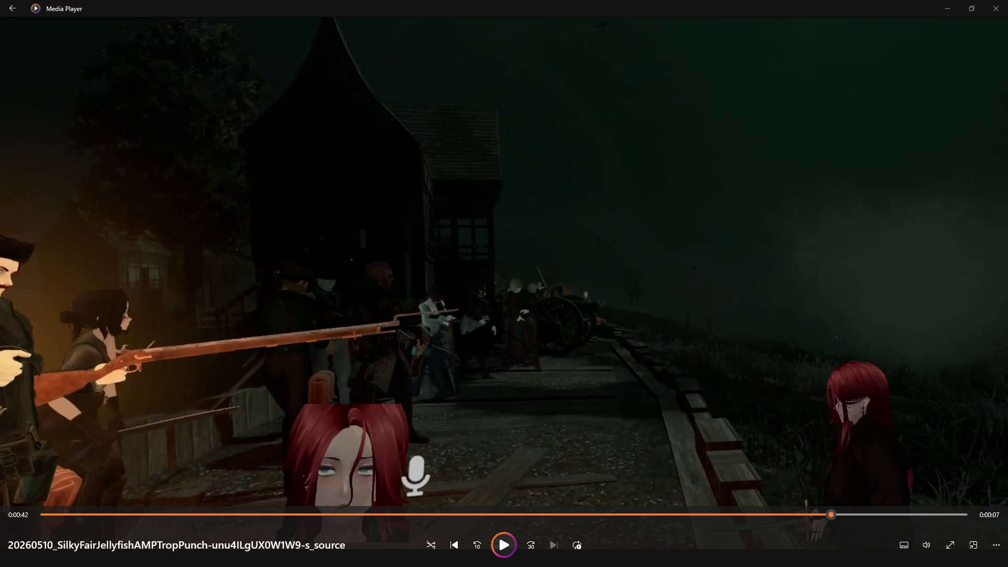
pyautogui.hotkey('ctrl', 'f')
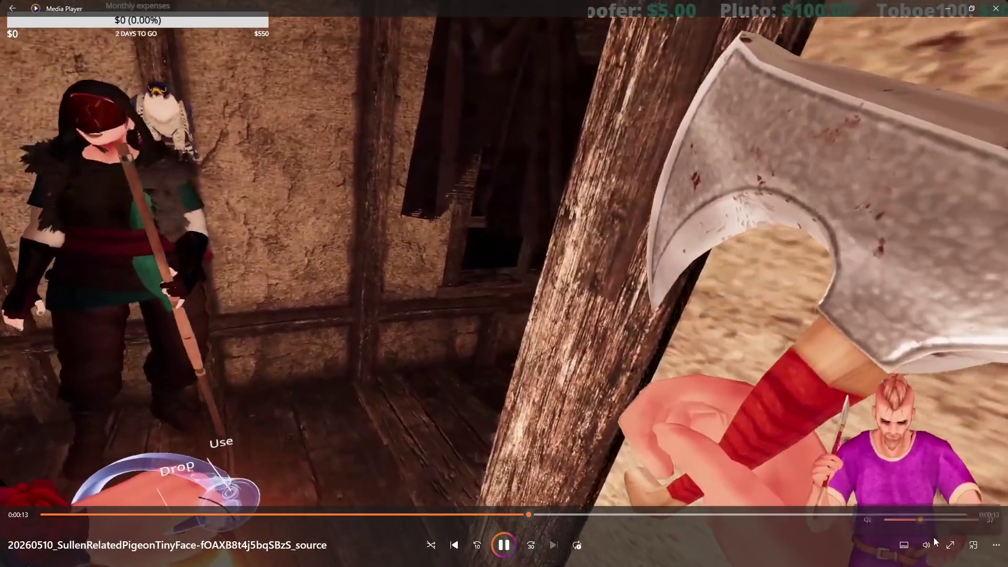
# Pause the interior tavern clip at 0:00:24 and skip to the next recording.
pyautogui.click(930, 543)
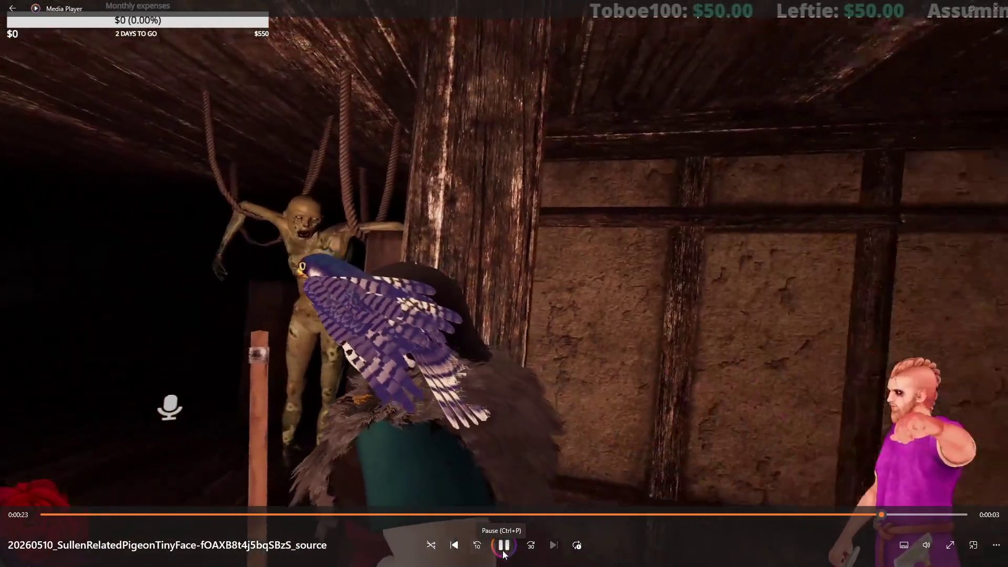
pyautogui.click(504, 554)
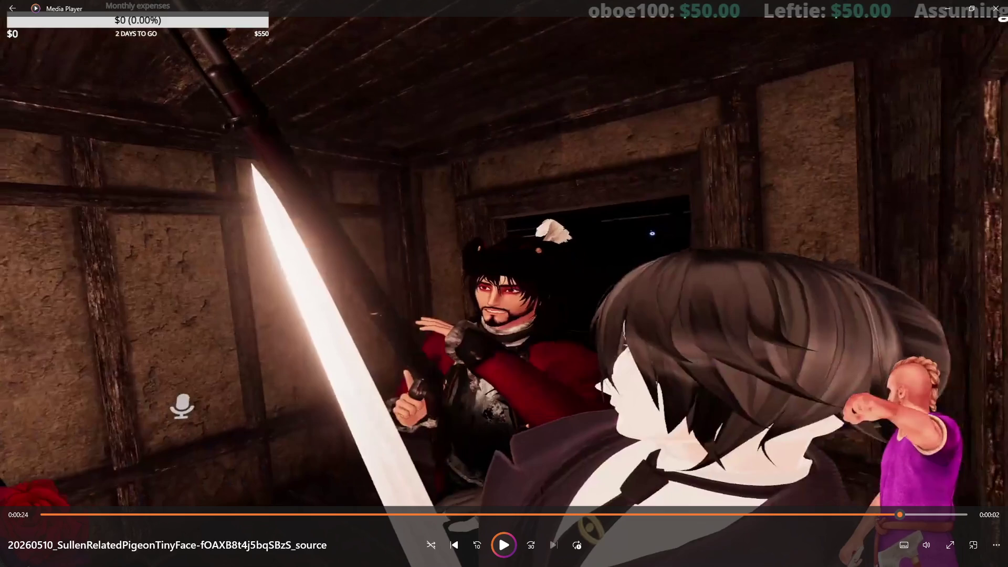
pyautogui.hotkey('ctrl', 'f')
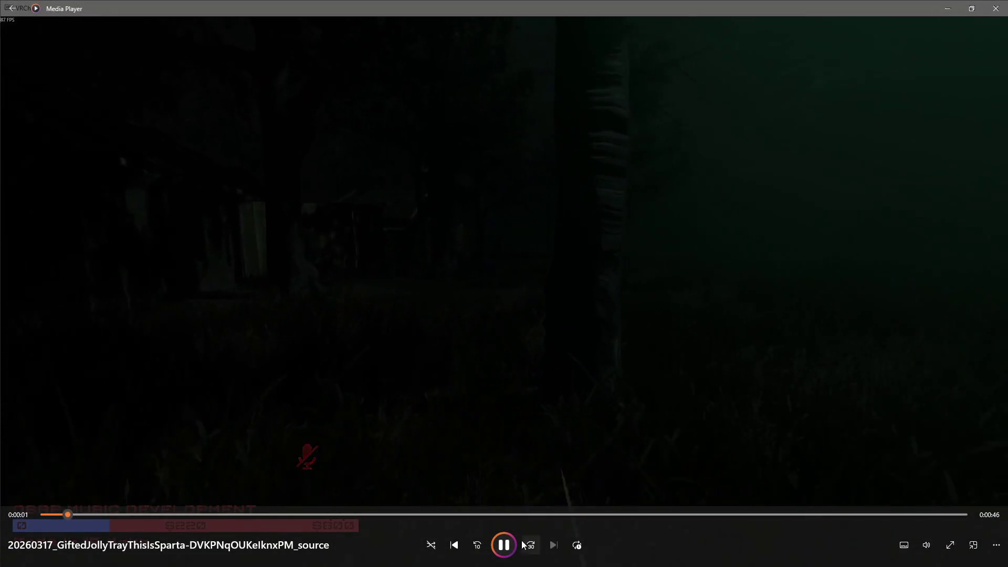
# Pause and resume the dark forest clip, then switch to the VRChat window with Alt+Tab.
pyautogui.click(506, 548)
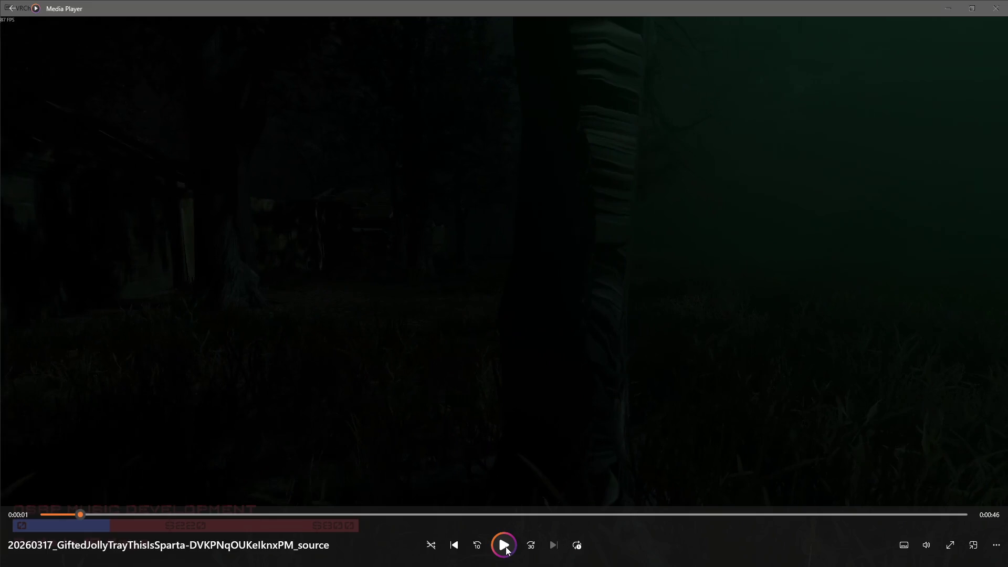
pyautogui.click(507, 550)
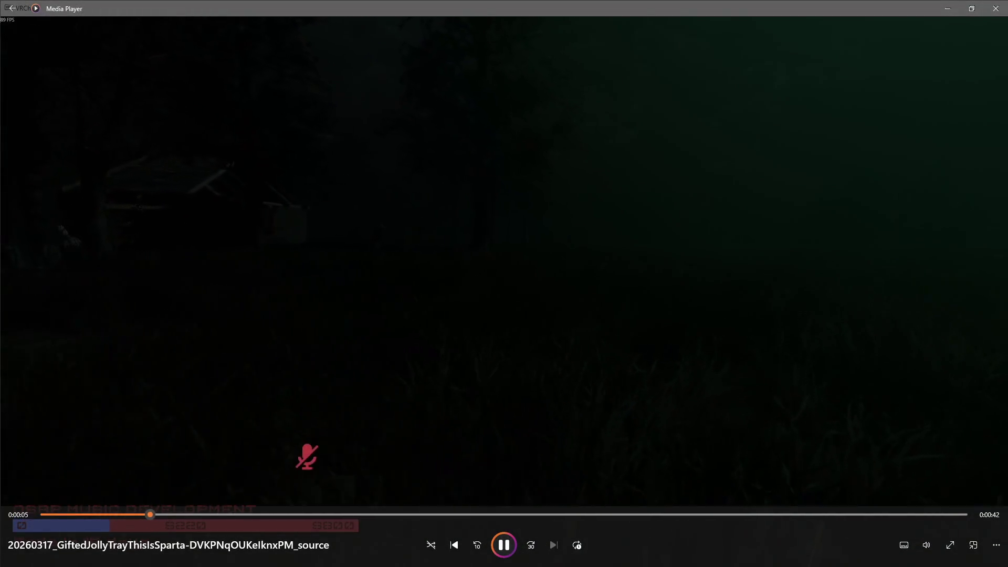
pyautogui.hotkey('alt', 'Tab')
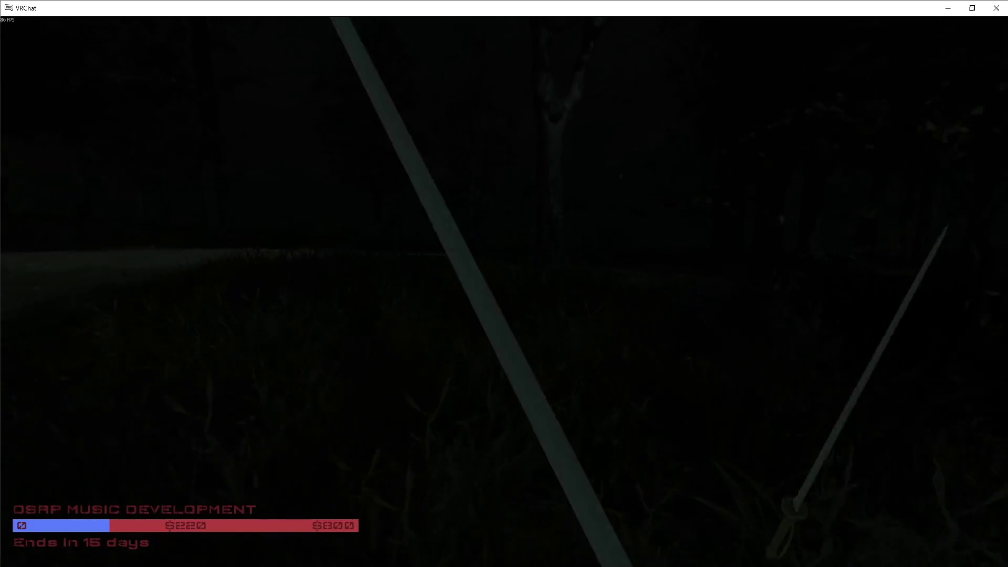
# Mute the microphone in VRChat with V, then return to the forest clip in Media Player.
pyautogui.press('v')
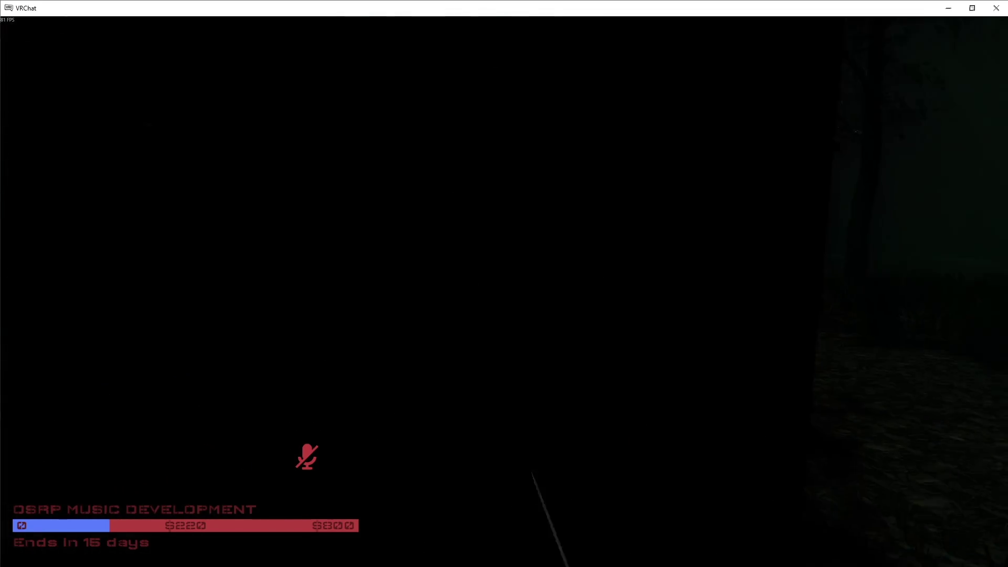
pyautogui.moveTo(496, 516)
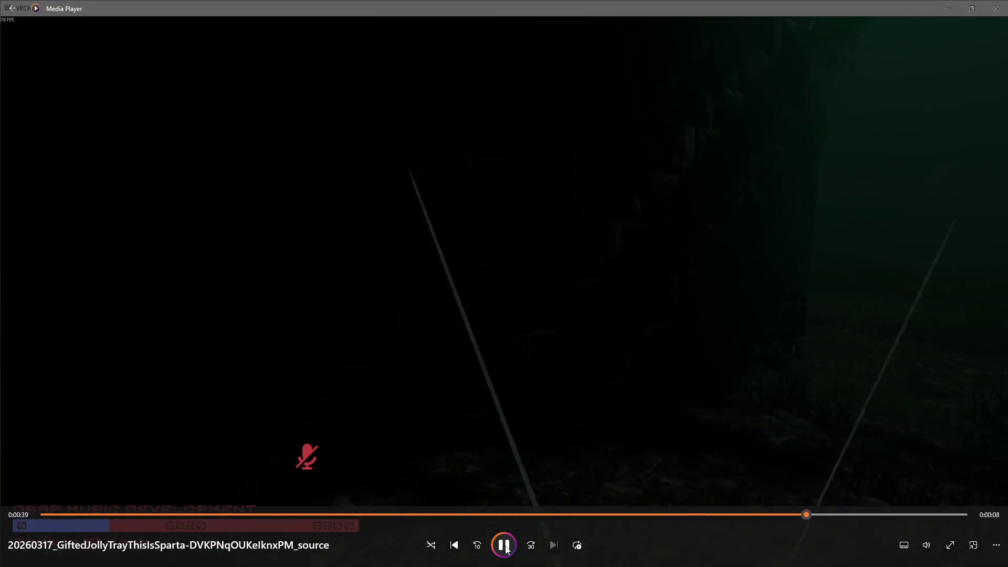
# Pause the forest clip and keep watching until the lantern note recording appears.
pyautogui.click(505, 546)
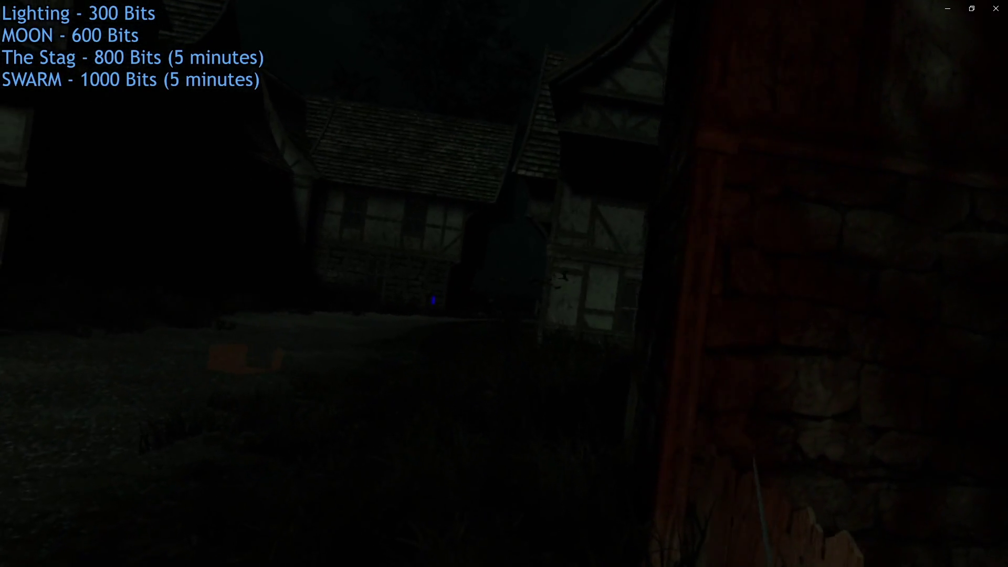
pyautogui.moveTo(921, 464)
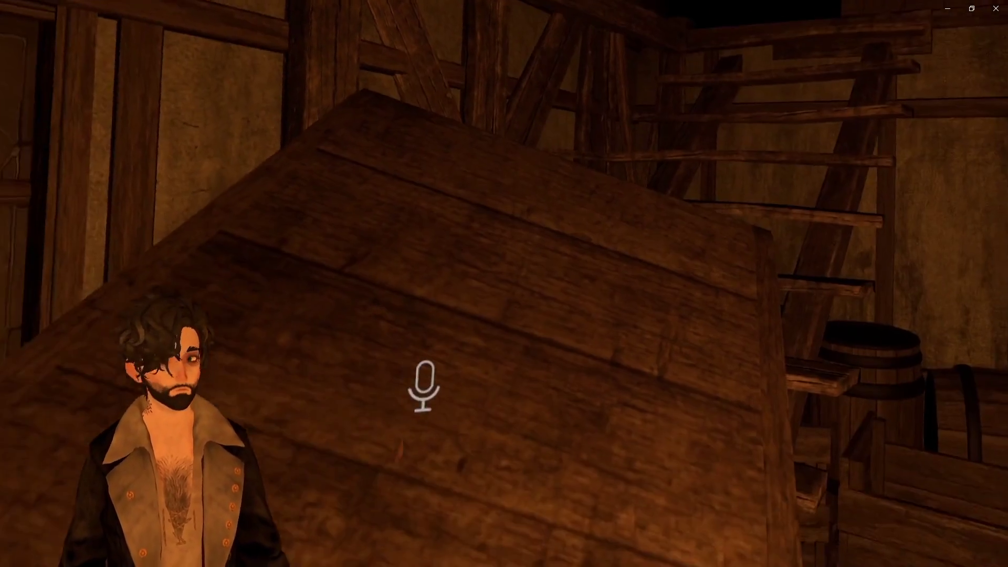
pyautogui.moveTo(793, 443)
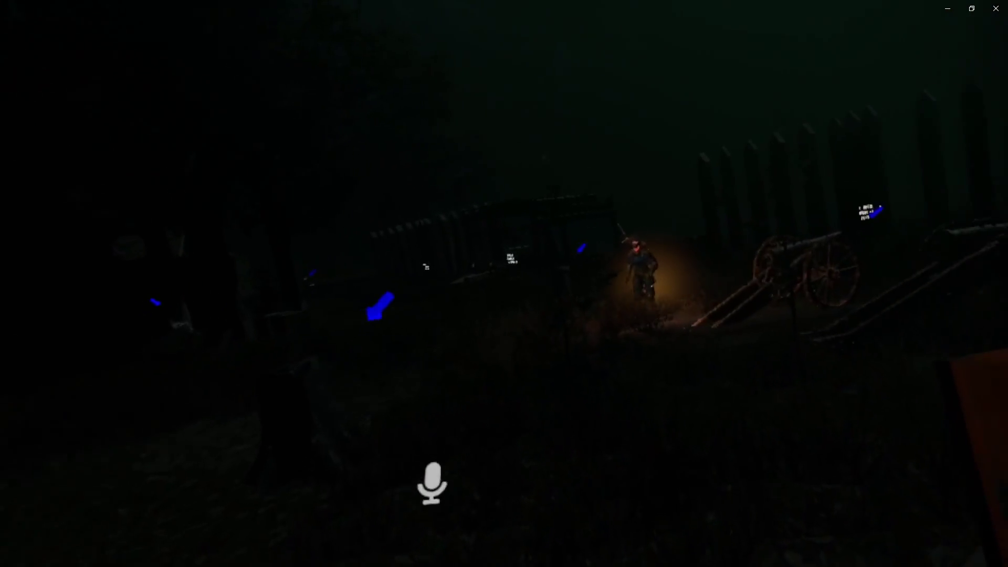
pyautogui.moveTo(741, 361)
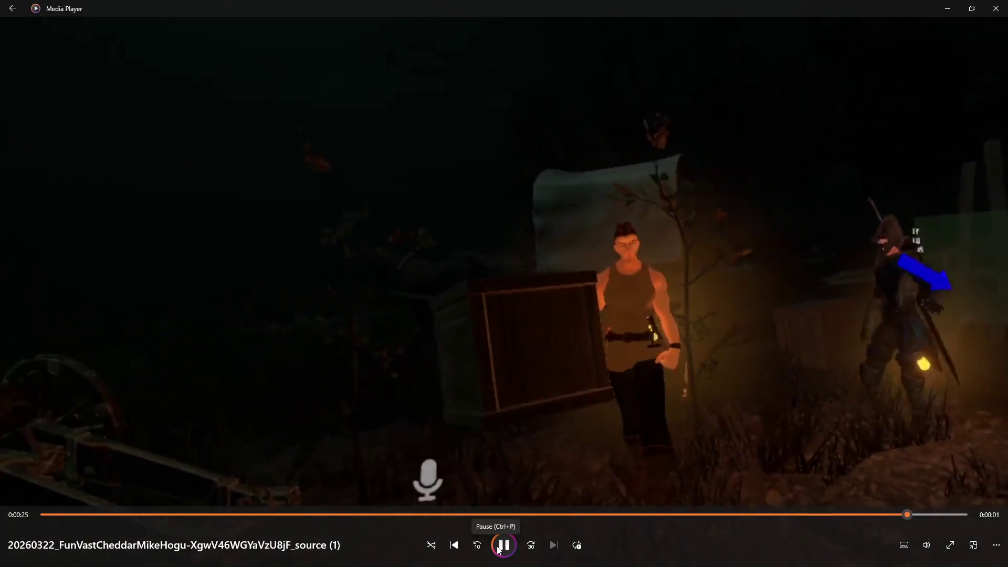
# Pause the FunVastCheddarMikeHogu clip at 0:25 on the two avatars beside the wooden crate.
pyautogui.click(498, 549)
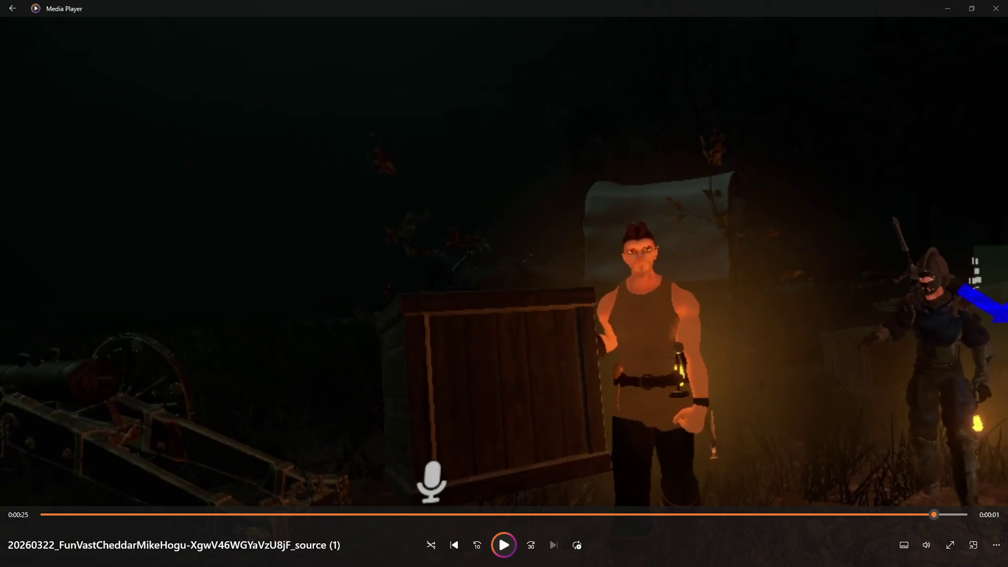
# Advance to the next clip, 20260331_TallCrispyChickenLitty-YhCUwx_jcwZ9MOp4_source, and jump back to rewatch part of it.
pyautogui.press('space')
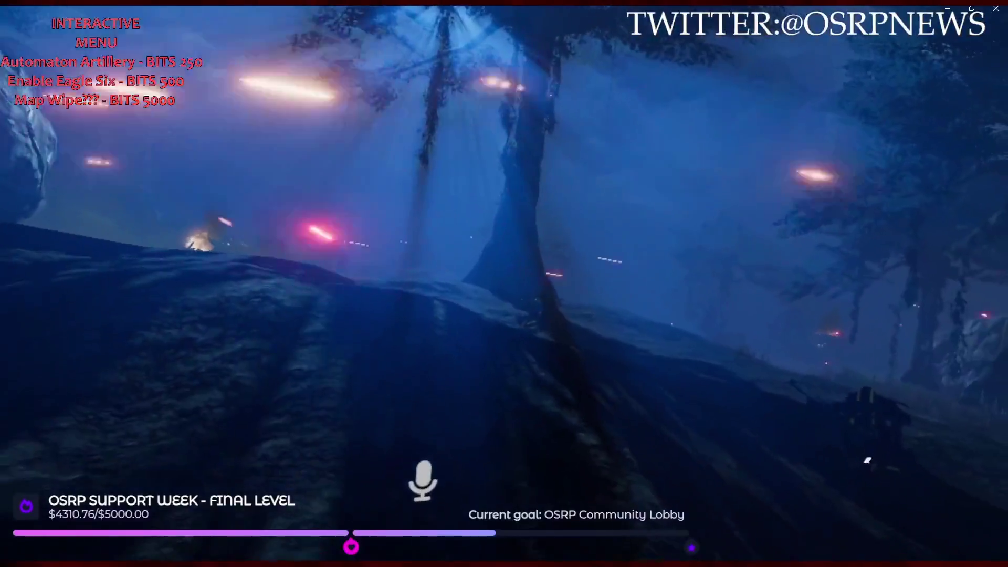
pyautogui.moveTo(568, 478)
pyautogui.click(290, 513)
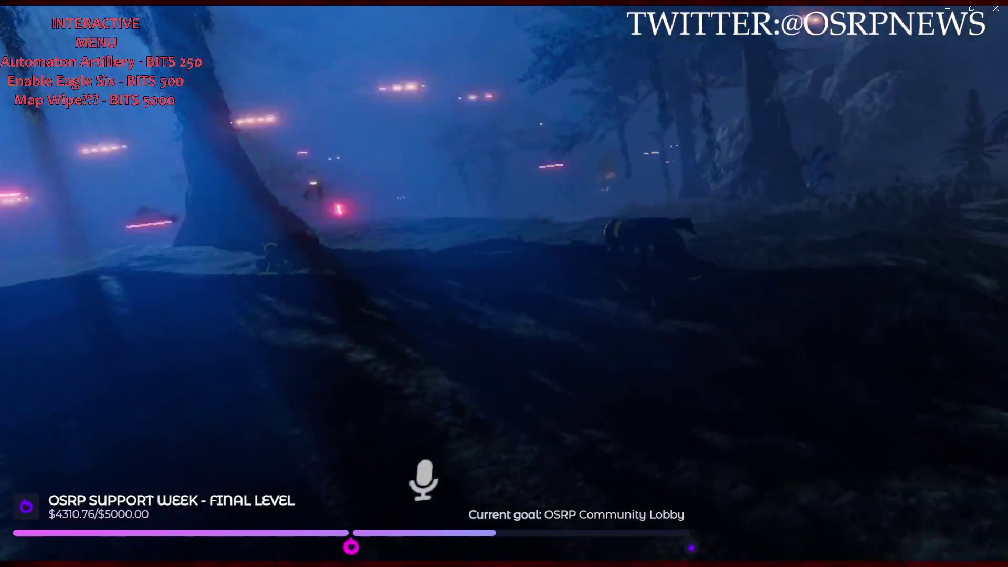
# Pause the clip after rewinding to rewatch the earlier footage.
pyautogui.moveTo(657, 491)
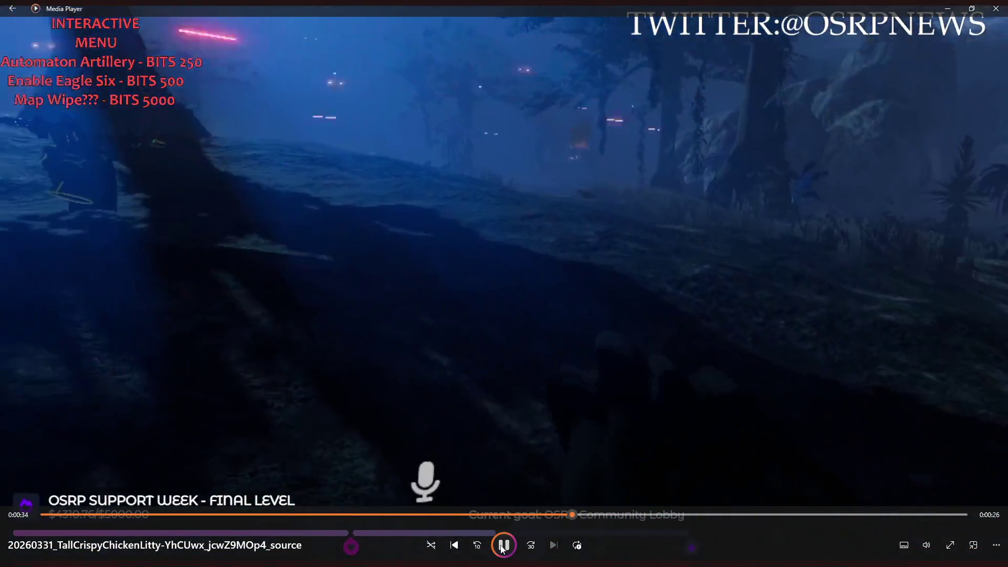
pyautogui.click(504, 545)
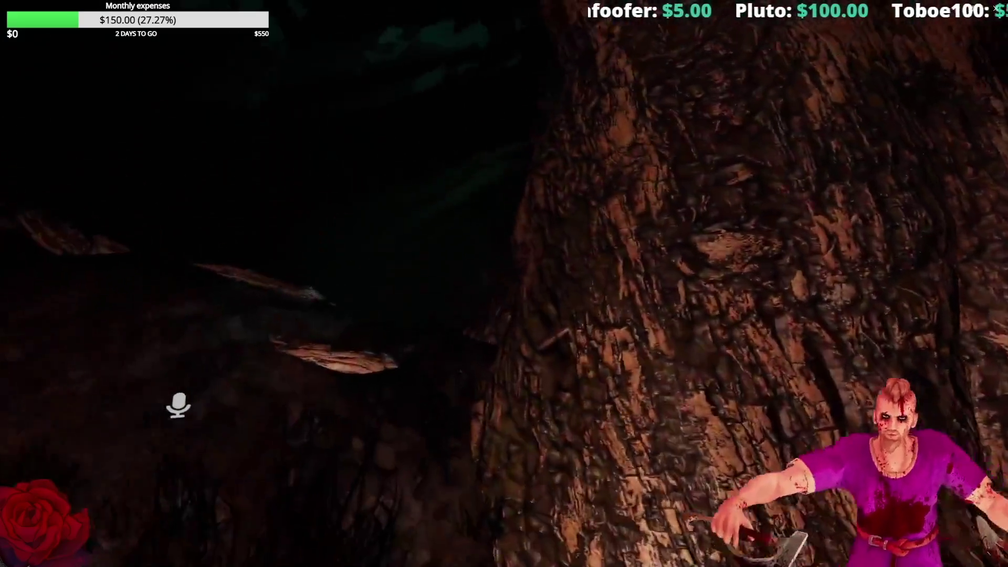
pyautogui.moveTo(504, 284)
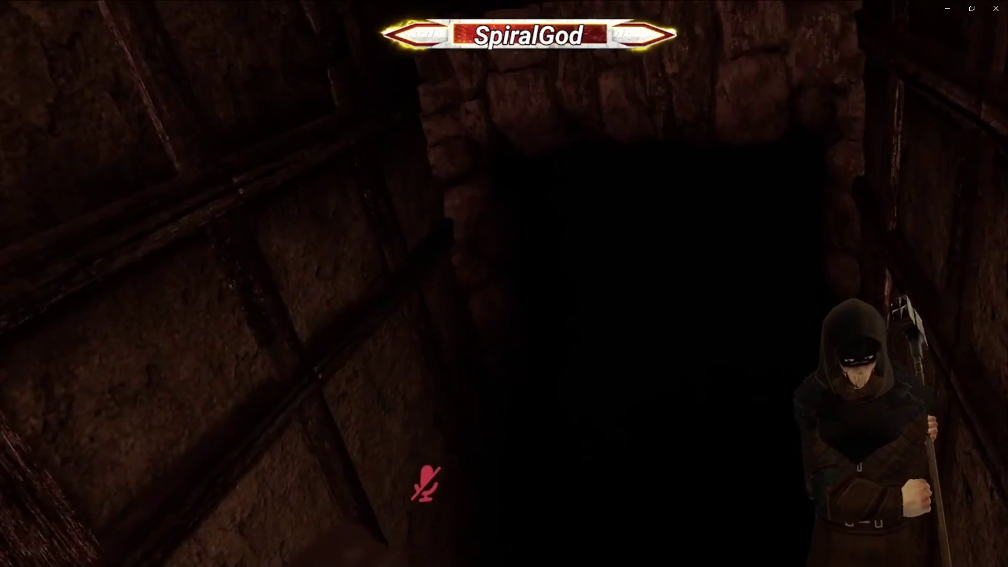
pyautogui.moveTo(786, 434)
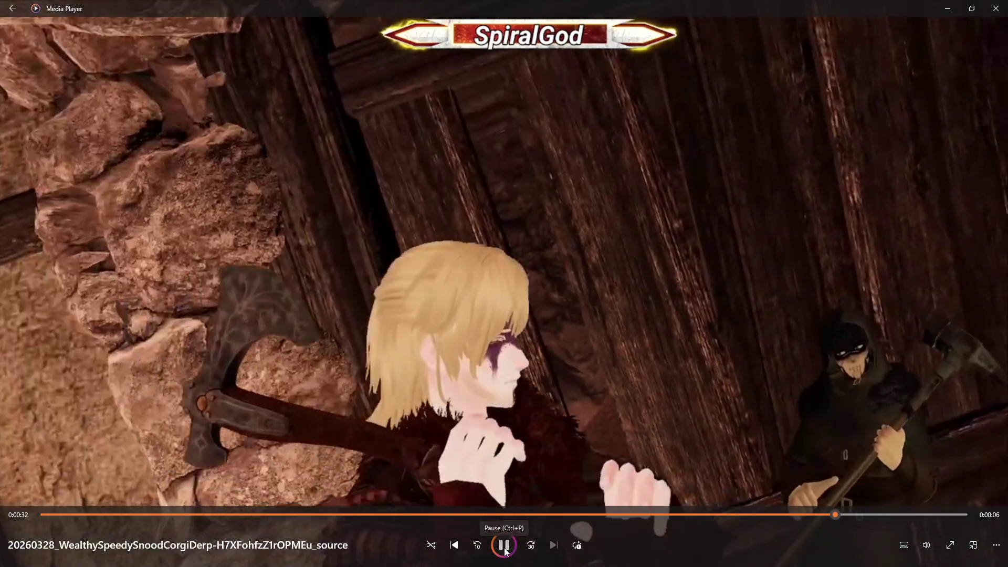
# Pause clip 20260328_WealthySpeedySnoodCorgiDerp-H7XFohfzZ1rOPMEu_source at 0:32, near its end.
pyautogui.click(504, 547)
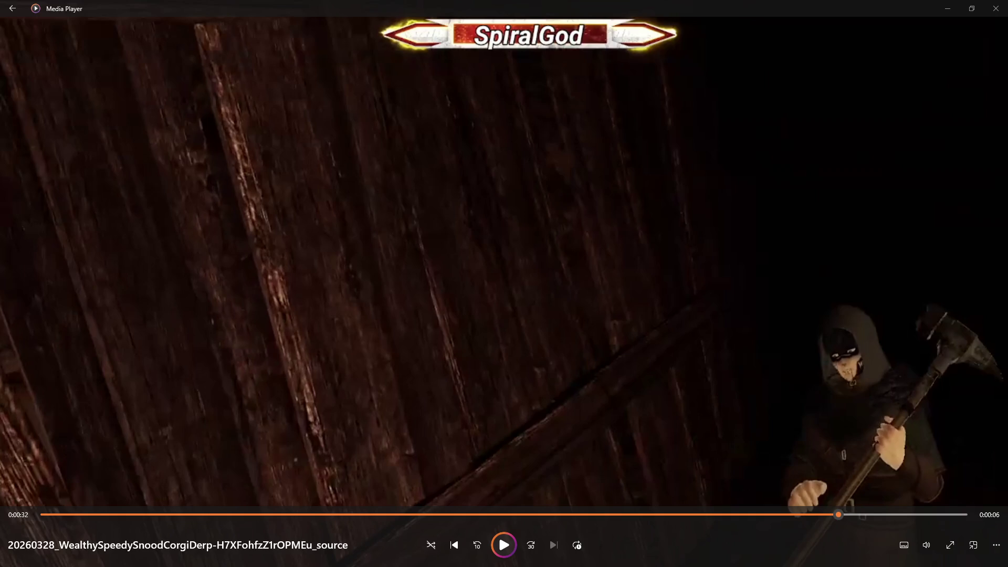
# Restore Media Player from maximized and minimize it to reveal the Unity forest map.
pyautogui.moveTo(846, 4); pyautogui.dragTo(774, 54)
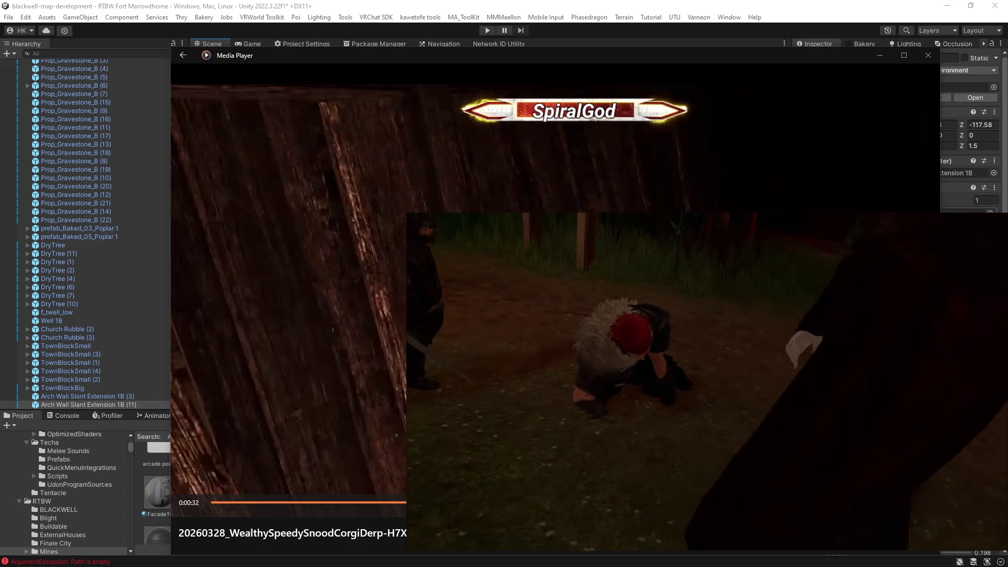
pyautogui.click(880, 55)
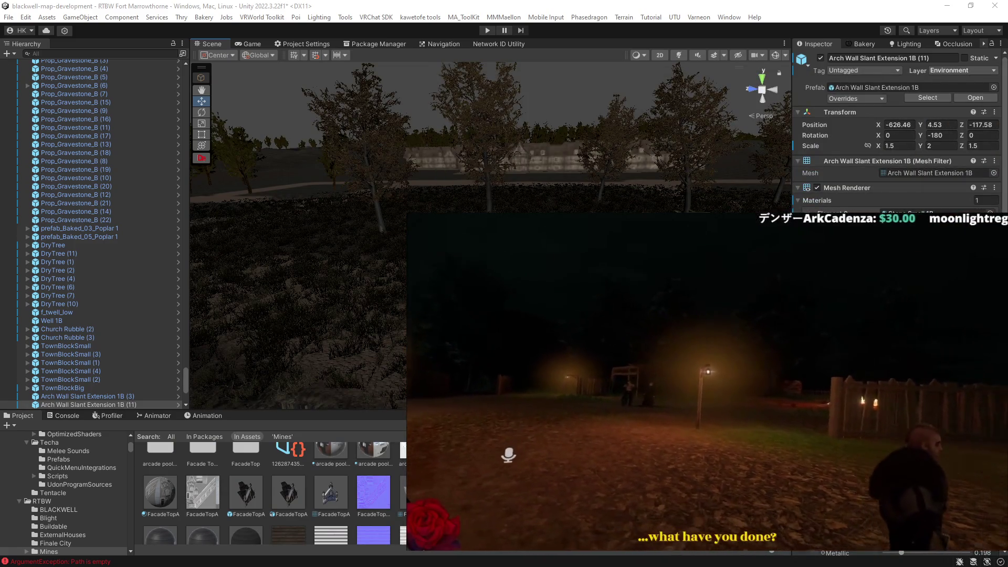
pyautogui.moveTo(294, 157); pyautogui.dragTo(252, 178)
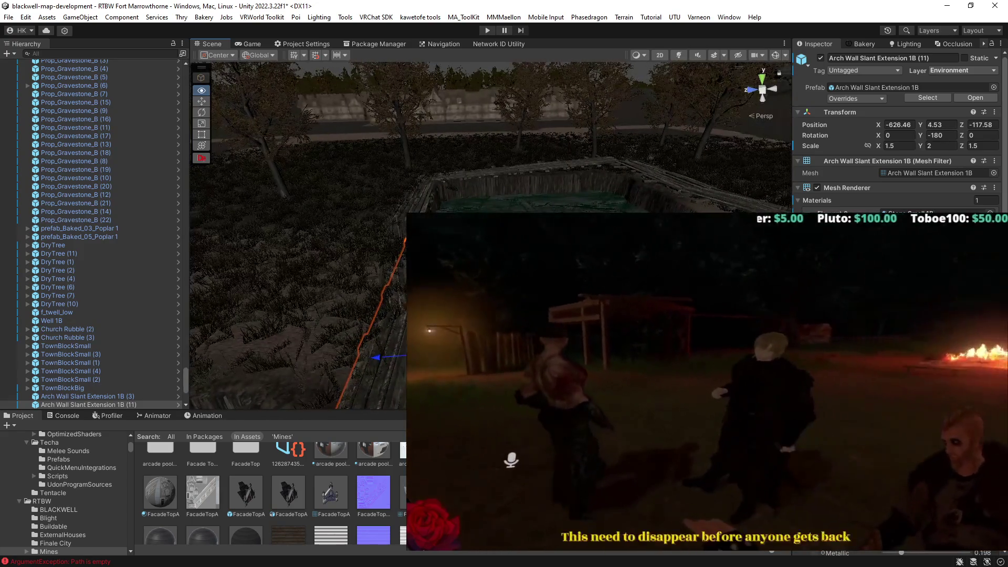
pyautogui.moveTo(336, 294)
pyautogui.mouseDown()
pyautogui.moveTo(397, 297)
pyautogui.moveTo(383, 272)
pyautogui.moveTo(399, 278)
pyautogui.moveTo(389, 278)
pyautogui.mouseUp()
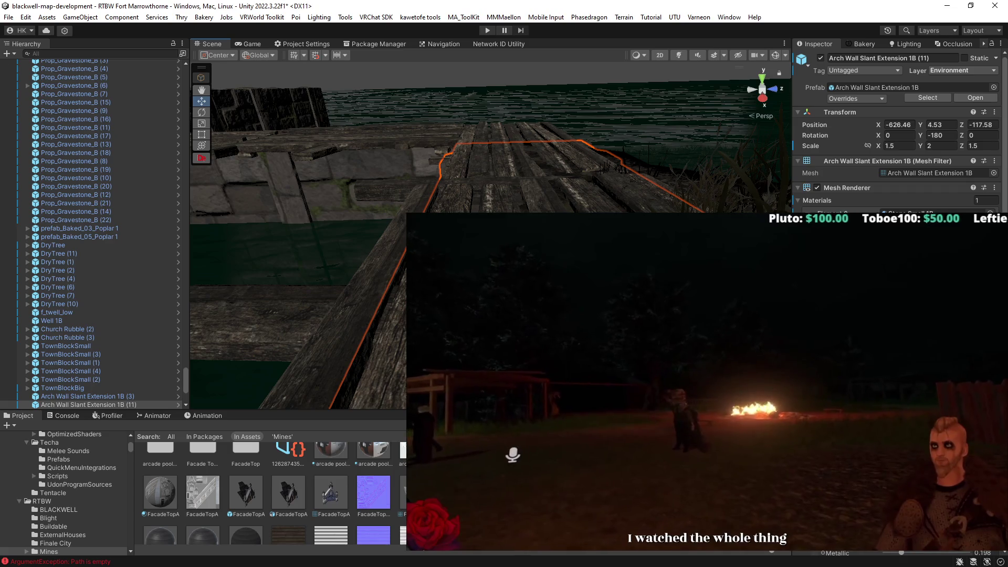
pyautogui.moveTo(299, 157)
pyautogui.mouseDown()
pyautogui.moveTo(346, 142)
pyautogui.moveTo(304, 259)
pyautogui.moveTo(465, 287)
pyautogui.moveTo(454, 286)
pyautogui.mouseUp()
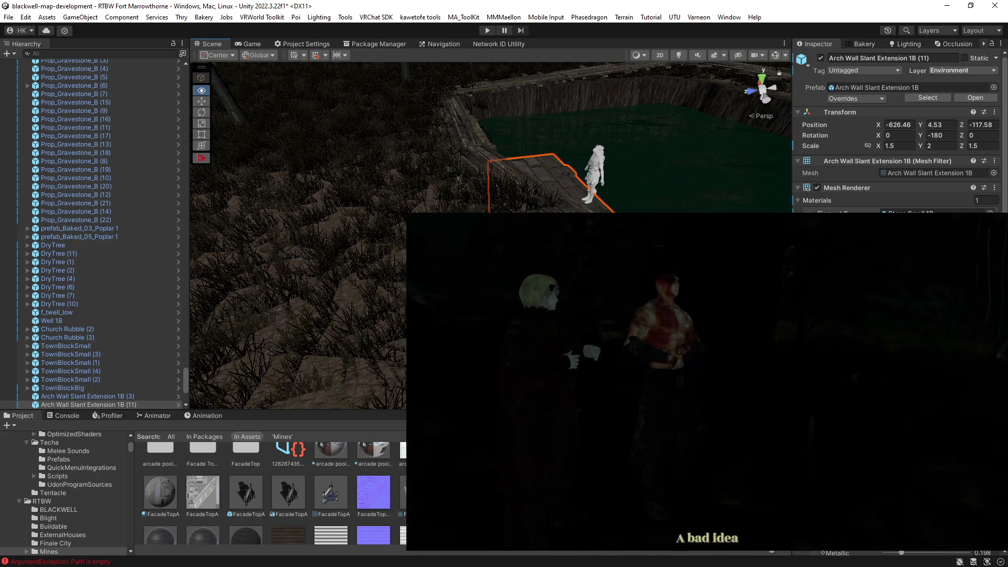
pyautogui.moveTo(454, 286)
pyautogui.mouseDown()
pyautogui.moveTo(477, 287)
pyautogui.moveTo(378, 292)
pyautogui.moveTo(445, 307)
pyautogui.mouseUp()
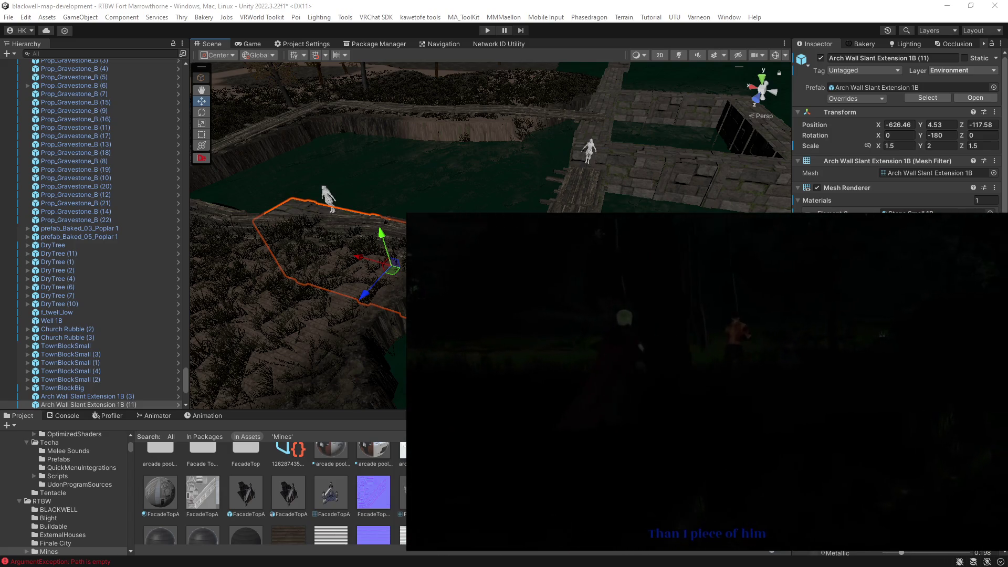
pyautogui.moveTo(368, 294)
pyautogui.mouseDown()
pyautogui.moveTo(405, 312)
pyautogui.moveTo(339, 346)
pyautogui.mouseUp()
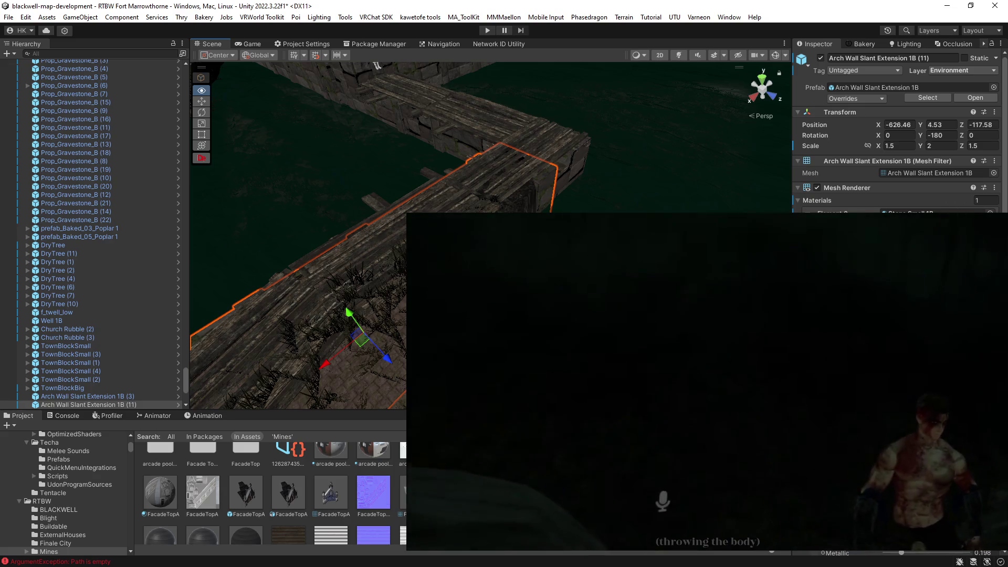
pyautogui.moveTo(339, 345); pyautogui.dragTo(311, 355)
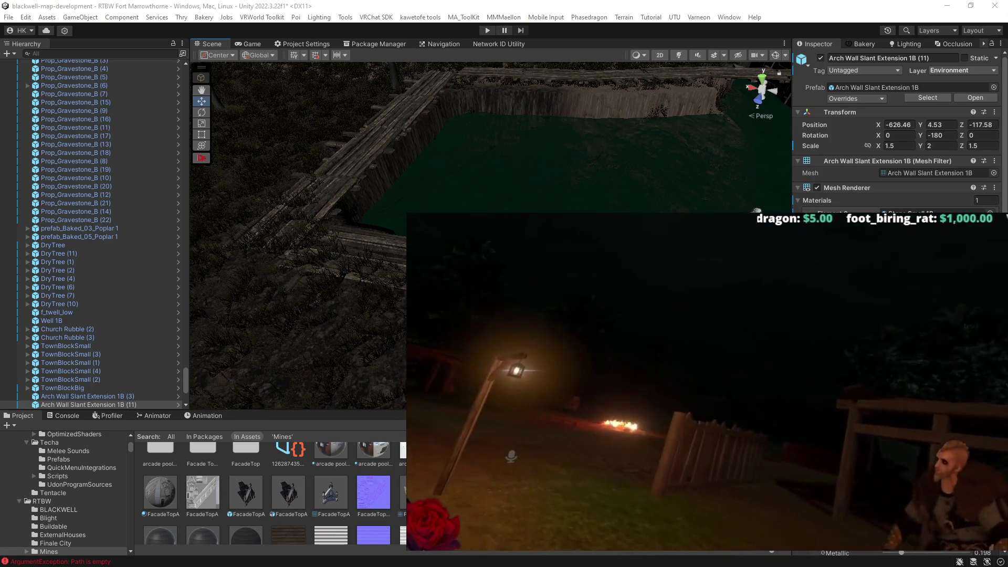
pyautogui.moveTo(472, 236); pyautogui.dragTo(441, 221)
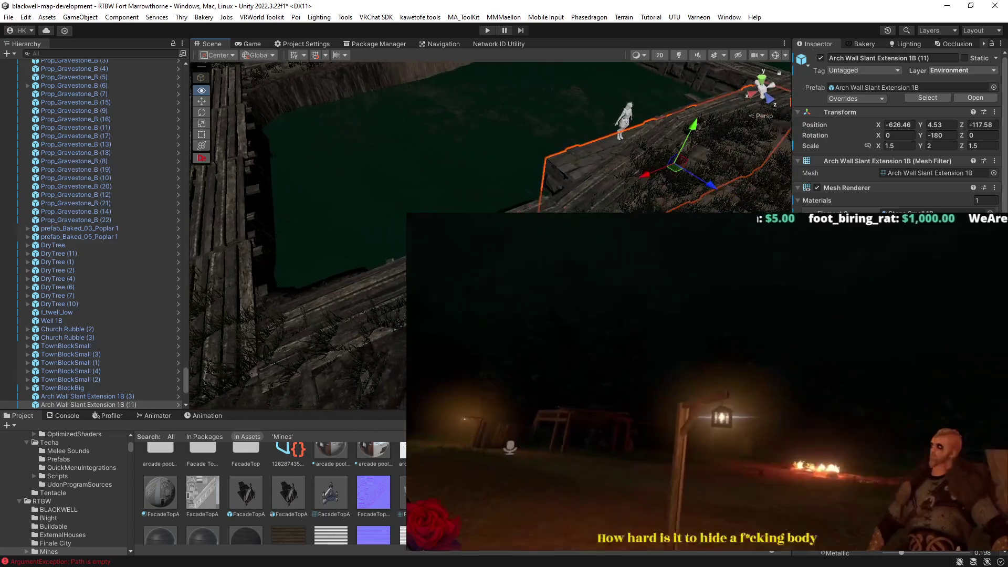
pyautogui.moveTo(472, 137); pyautogui.dragTo(410, 121)
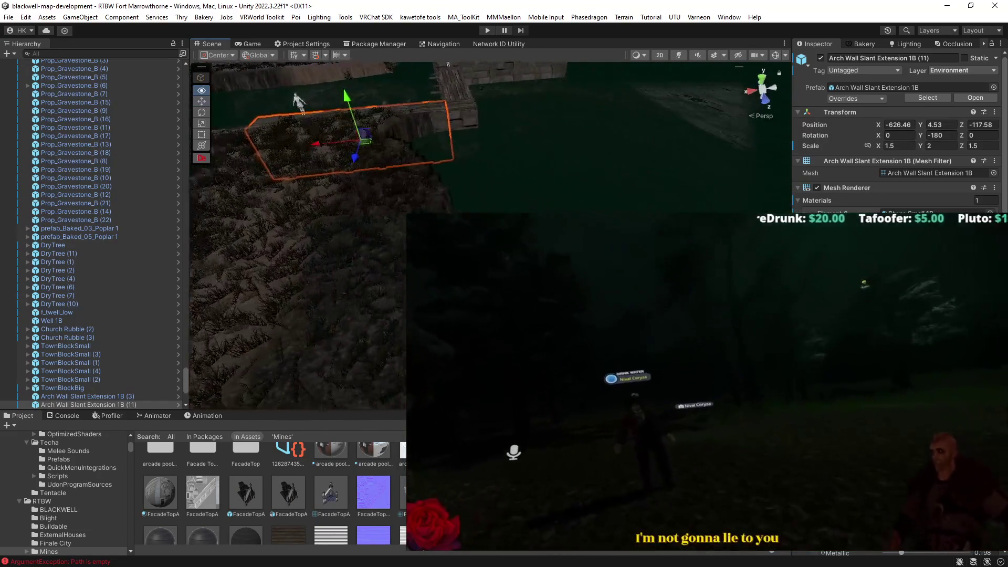
pyautogui.moveTo(336, 273); pyautogui.dragTo(358, 276)
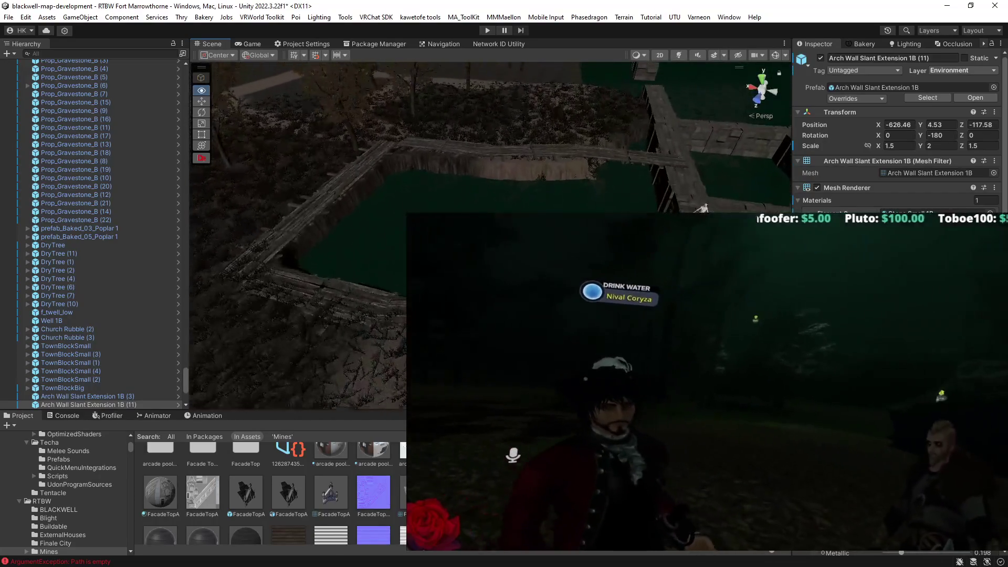
pyautogui.click(383, 315)
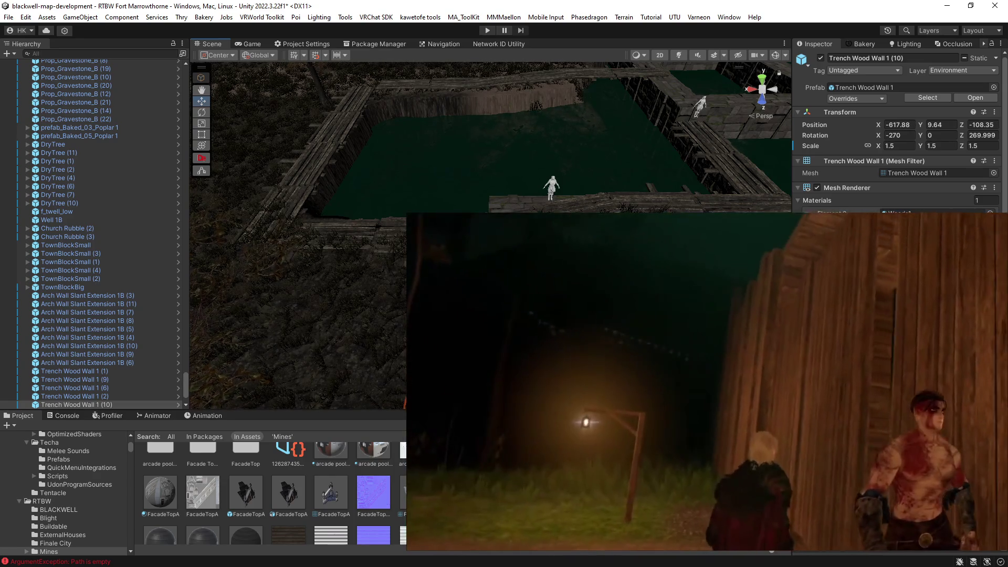
# Duplicate the selected trench wall into Trench Wood Wall 1 (11) and slide the copy into position.
pyautogui.moveTo(283, 263); pyautogui.dragTo(266, 315)
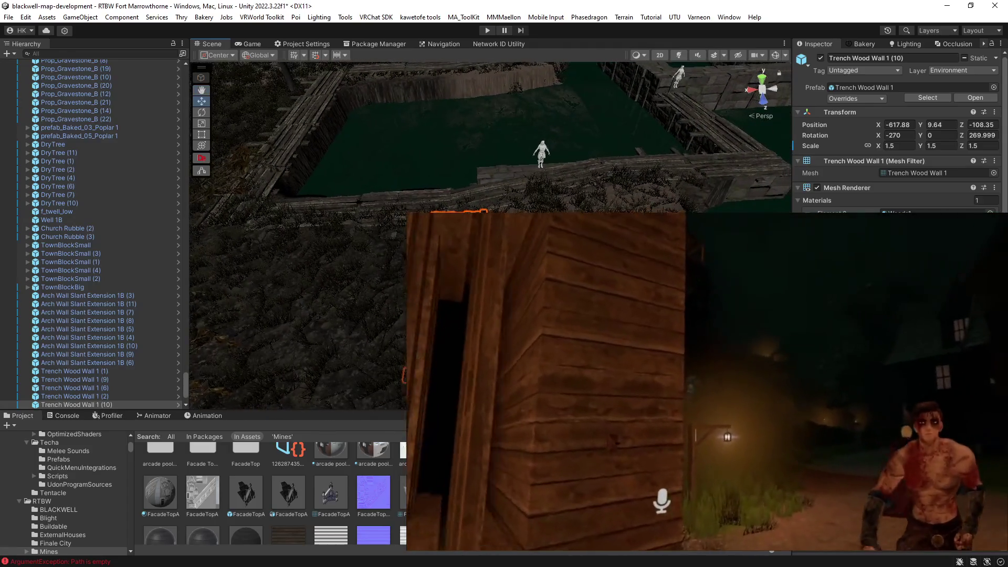
pyautogui.scroll(-10, 898, 132)
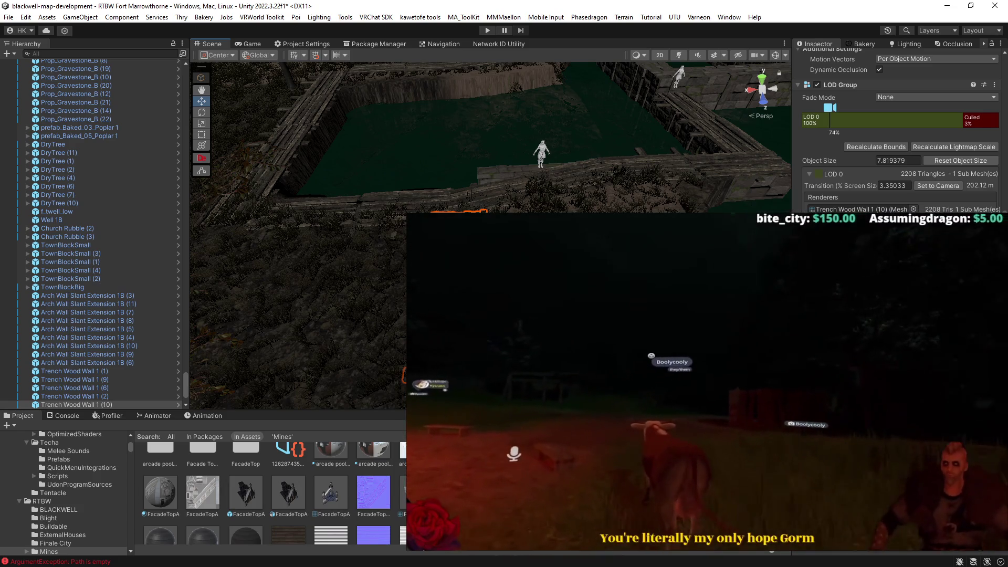
pyautogui.moveTo(266, 315); pyautogui.dragTo(266, 315)
pyautogui.moveTo(390, 259); pyautogui.dragTo(292, 265)
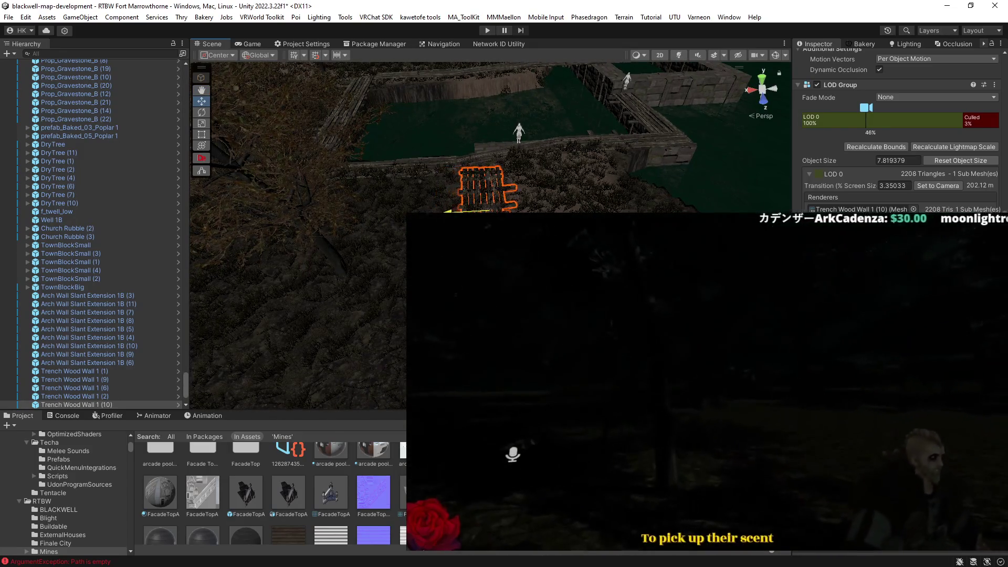
pyautogui.moveTo(292, 265); pyautogui.dragTo(292, 265)
pyautogui.hotkey('ctrl', 'd')
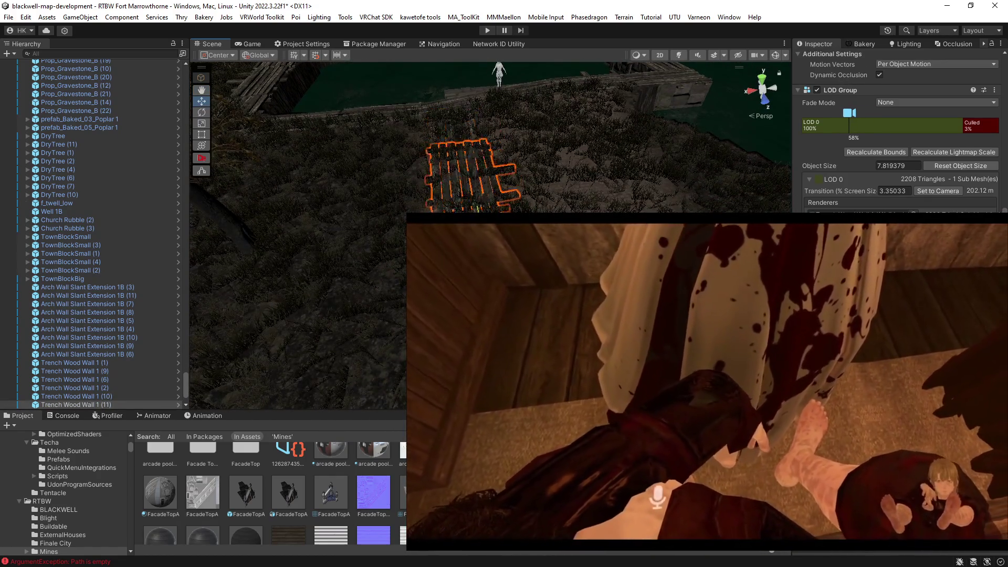
pyautogui.moveTo(479, 220); pyautogui.dragTo(479, 299)
pyautogui.moveTo(292, 264); pyautogui.dragTo(292, 265)
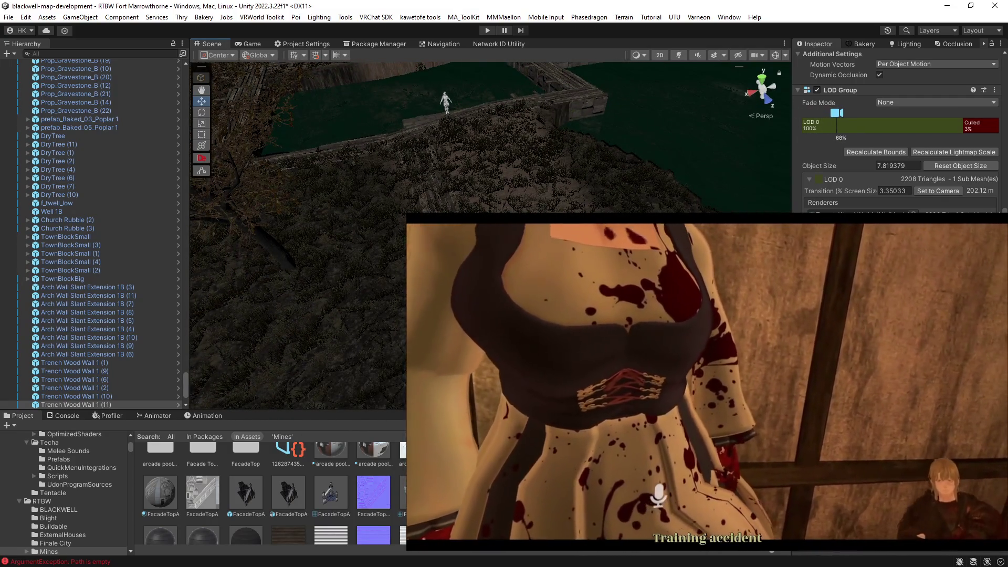
# Frame the new wall, then select the neighbouring Trench Wood Wall 1 (10).
pyautogui.press('e')
pyautogui.press('f')
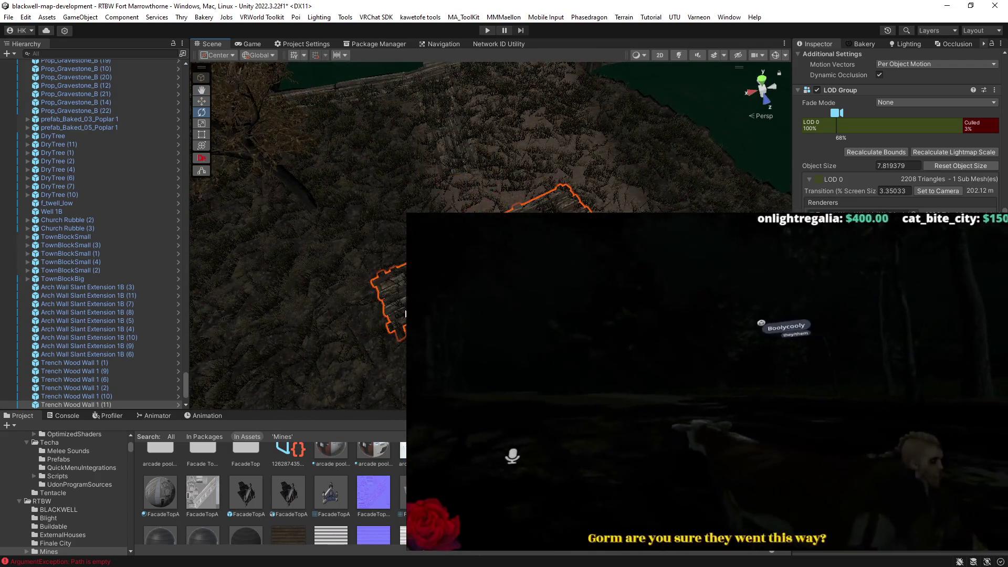
pyautogui.moveTo(394, 314); pyautogui.dragTo(394, 273)
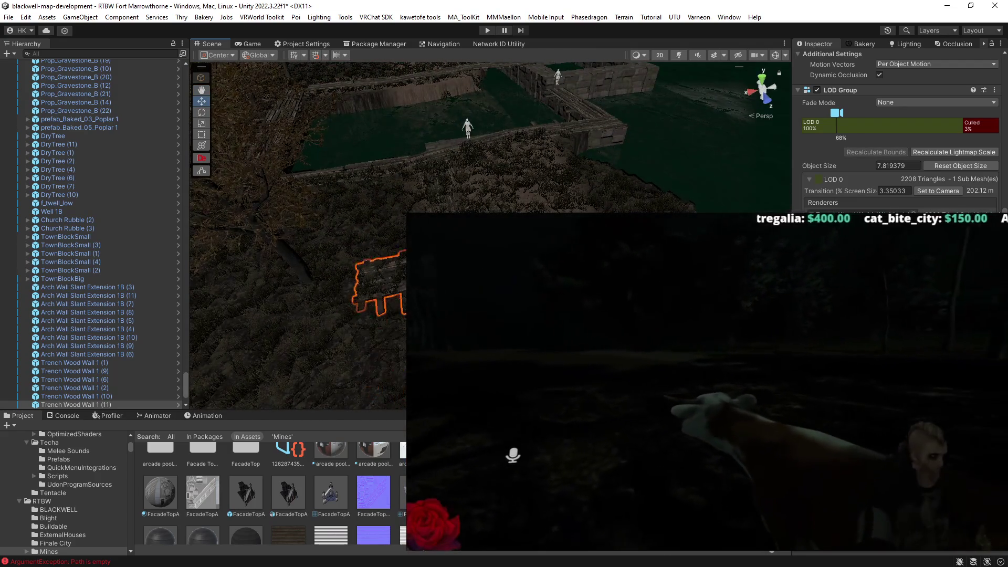
pyautogui.scroll(5, 494, 150)
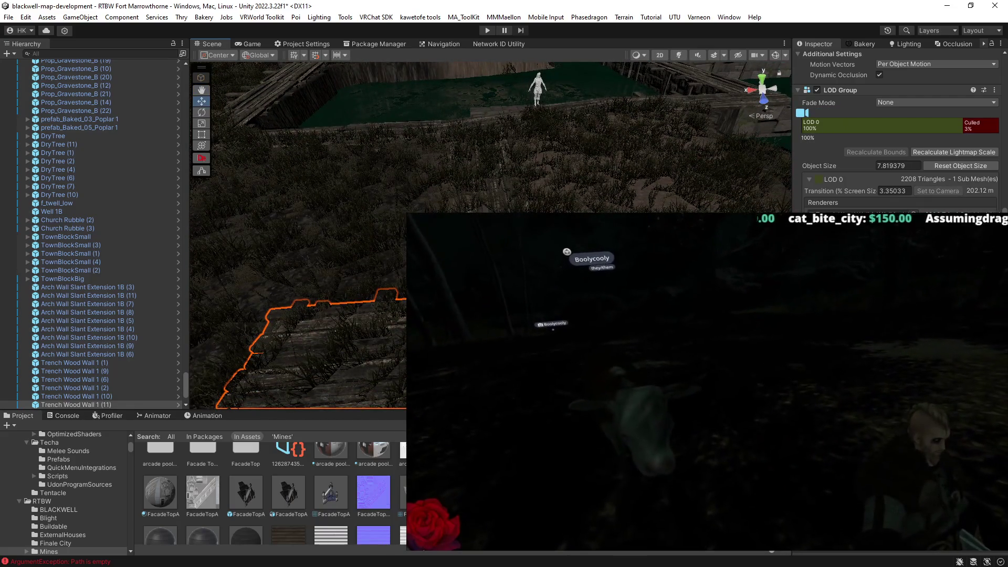
pyautogui.keyDown('shift'); pyautogui.click(488, 157); pyautogui.keyUp('shift')
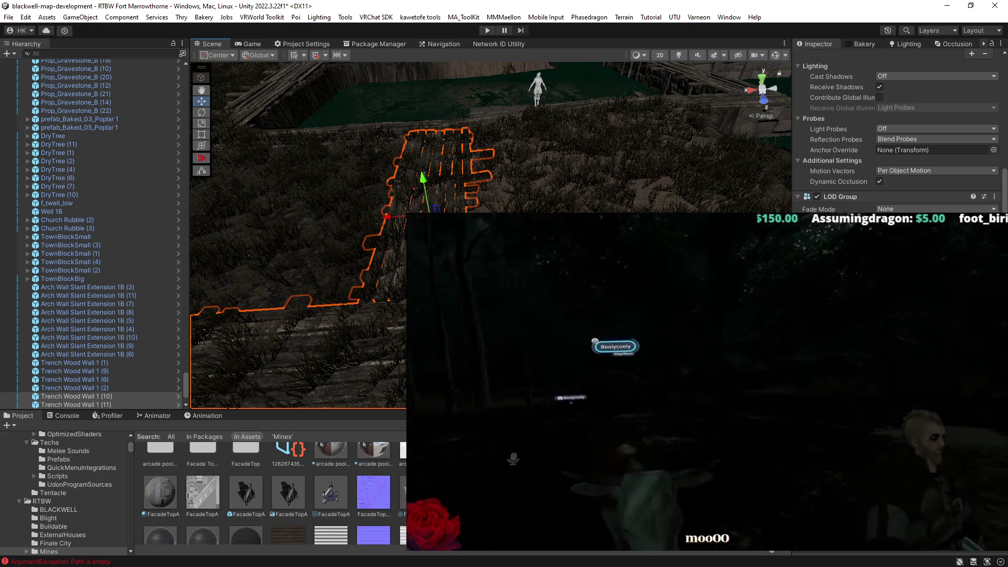
# Orbit the view over the village and select the timber-framed House_4 (1).
pyautogui.moveTo(525, 315); pyautogui.dragTo(504, 262)
pyautogui.moveTo(462, 221)
pyautogui.mouseDown()
pyautogui.moveTo(331, 159)
pyautogui.moveTo(337, 151)
pyautogui.moveTo(382, 175)
pyautogui.moveTo(388, 234)
pyautogui.moveTo(362, 158)
pyautogui.moveTo(402, 275)
pyautogui.mouseUp()
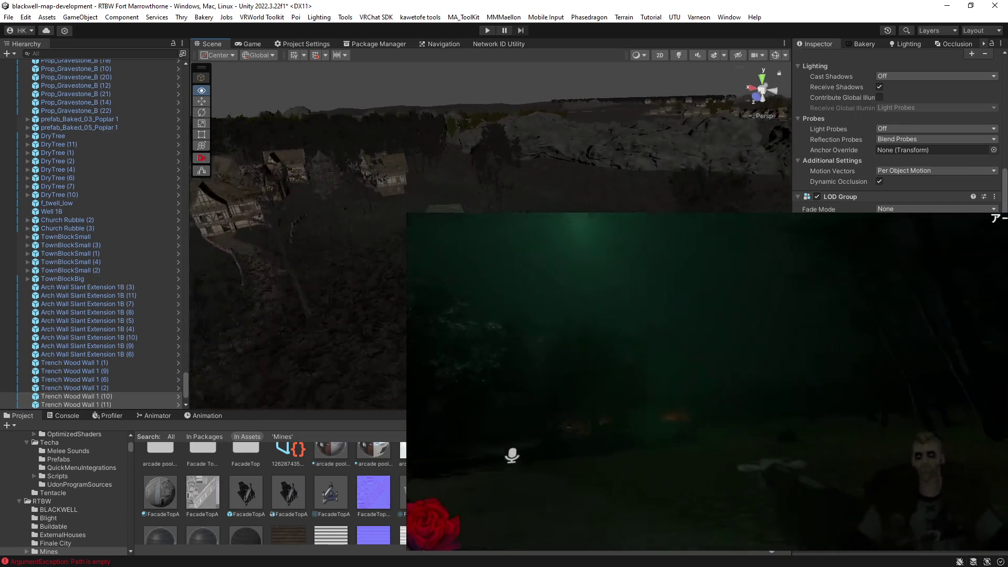
pyautogui.moveTo(402, 276); pyautogui.dragTo(415, 294)
pyautogui.moveTo(597, 195)
pyautogui.mouseDown()
pyautogui.moveTo(499, 201)
pyautogui.moveTo(513, 200)
pyautogui.mouseUp()
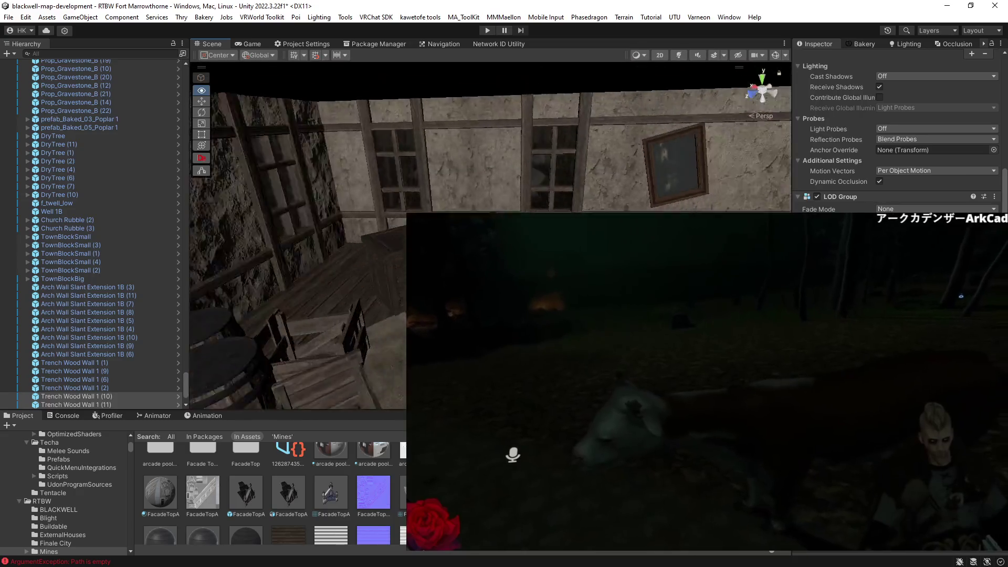
pyautogui.moveTo(626, 207); pyautogui.dragTo(425, 200)
pyautogui.moveTo(578, 204); pyautogui.dragTo(791, 212)
pyautogui.moveTo(911, 194)
pyautogui.mouseDown()
pyautogui.moveTo(106, 155)
pyautogui.moveTo(193, 169)
pyautogui.moveTo(76, 182)
pyautogui.moveTo(210, 173)
pyautogui.moveTo(215, 157)
pyautogui.mouseUp()
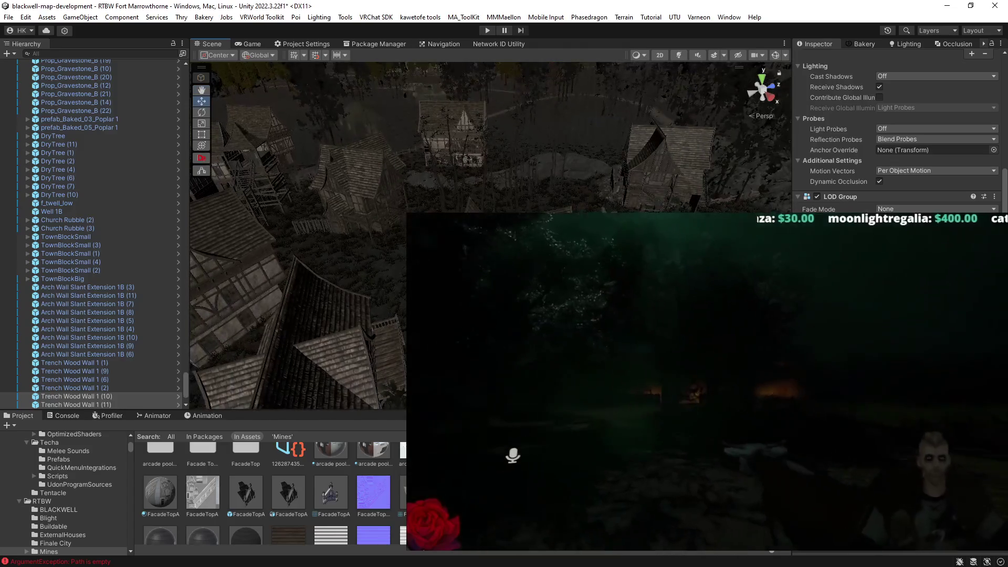
pyautogui.click(452, 200)
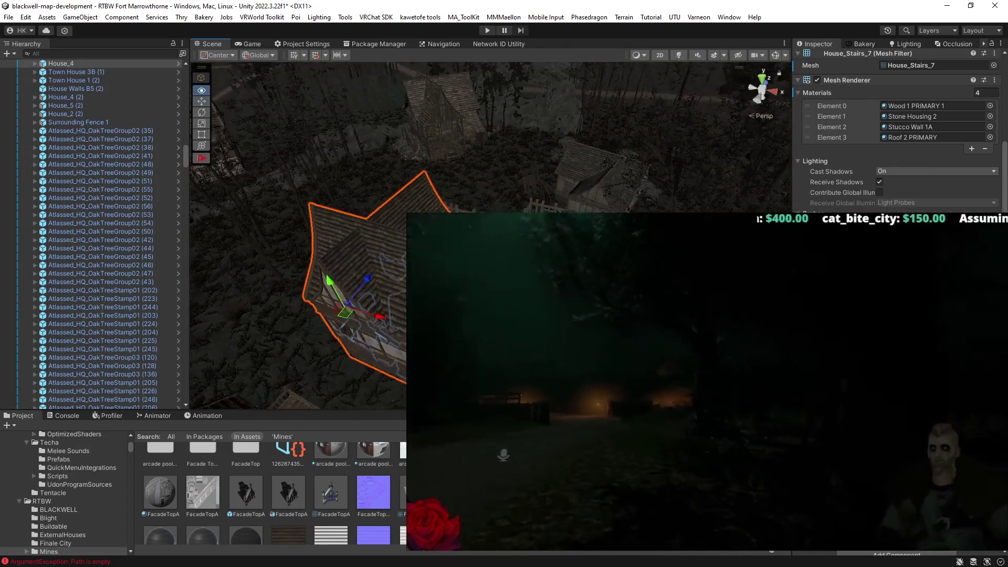
# Frame House_4 (1) up close and select its Y rotation field in the Inspector.
pyautogui.moveTo(368, 263); pyautogui.dragTo(315, 299)
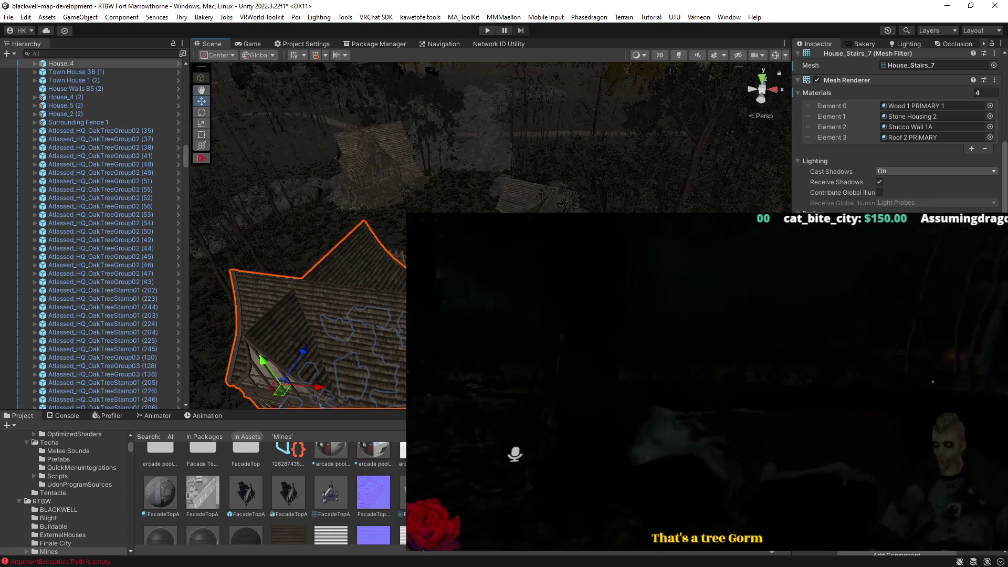
pyautogui.moveTo(630, 237)
pyautogui.mouseDown()
pyautogui.moveTo(635, 194)
pyautogui.moveTo(636, 231)
pyautogui.mouseUp()
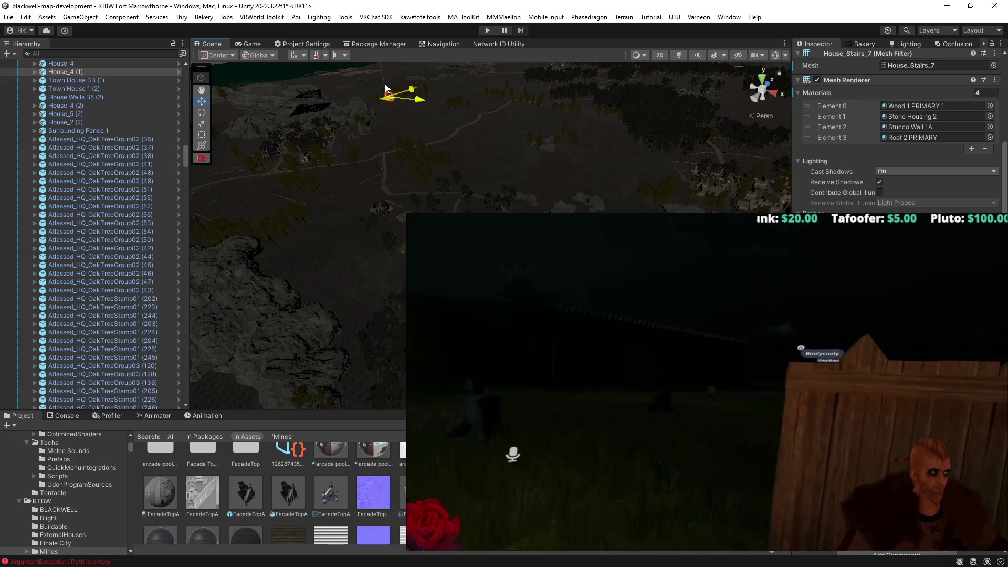
pyautogui.moveTo(382, 74); pyautogui.dragTo(547, 207)
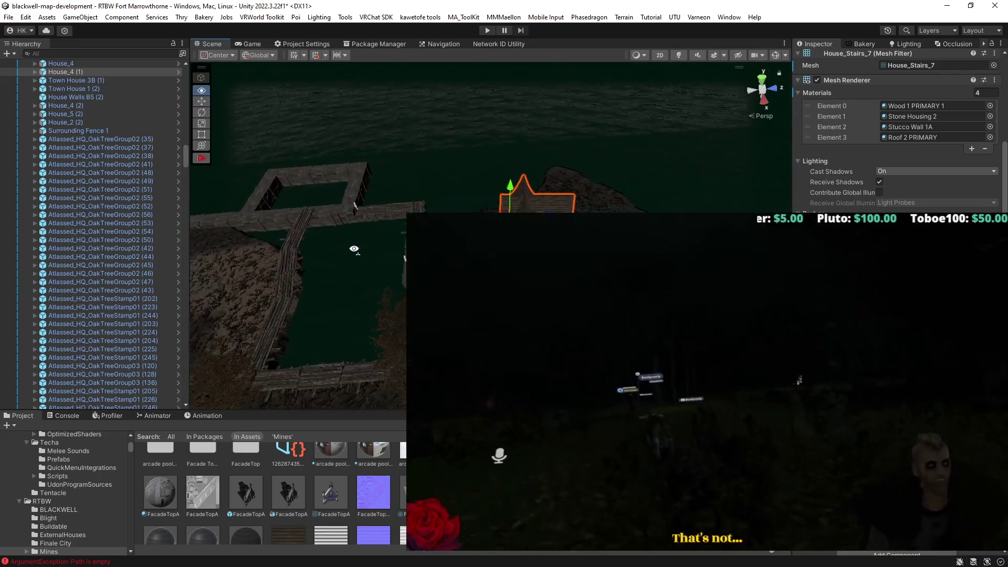
pyautogui.moveTo(371, 184); pyautogui.dragTo(301, 203)
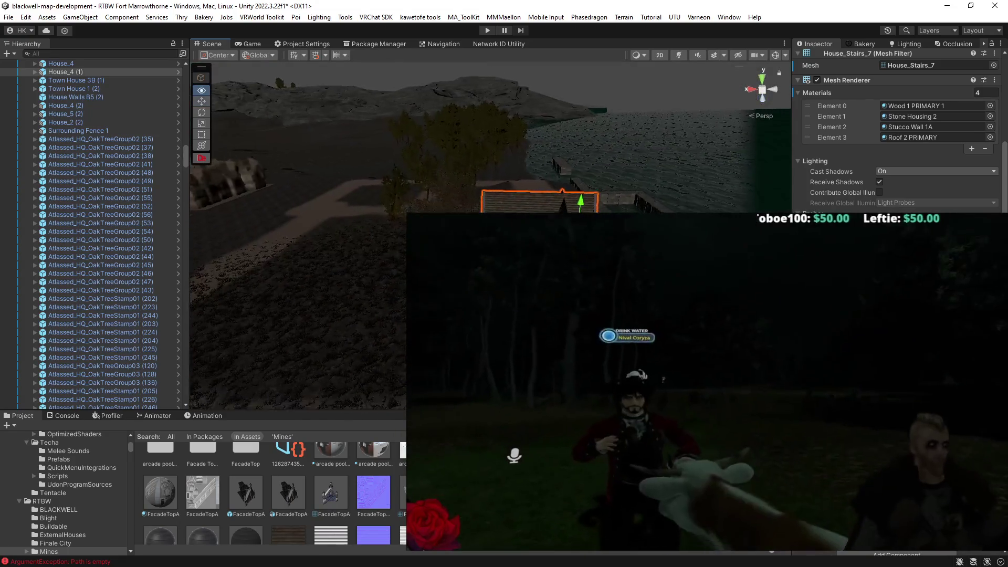
pyautogui.press('f')
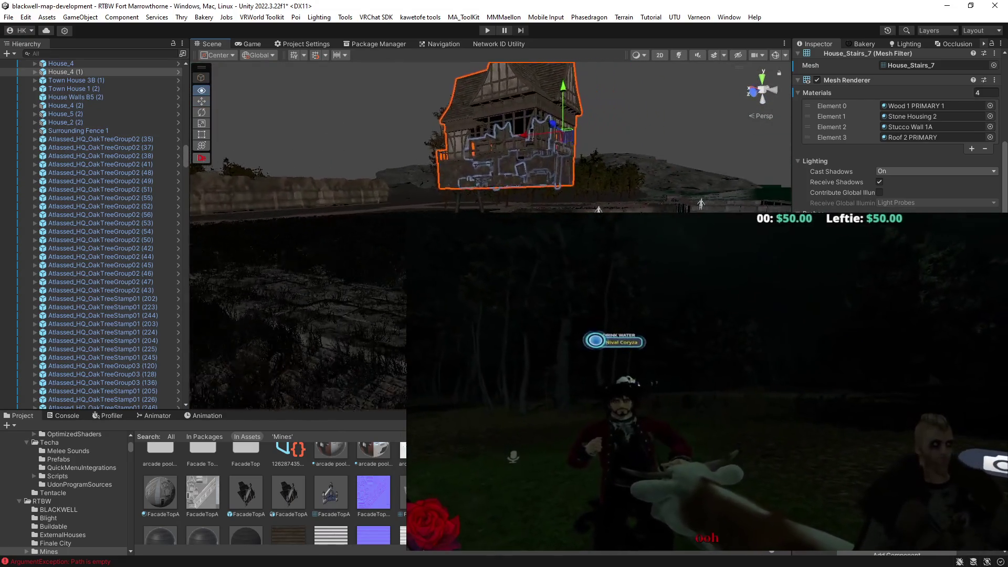
pyautogui.scroll(5, 491, 137)
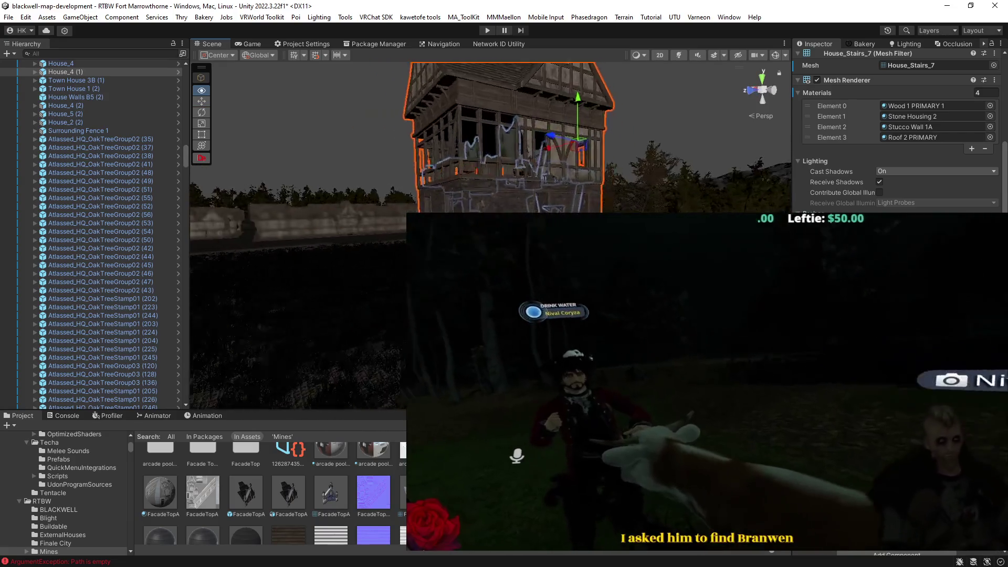
pyautogui.scroll(5, 387, 224)
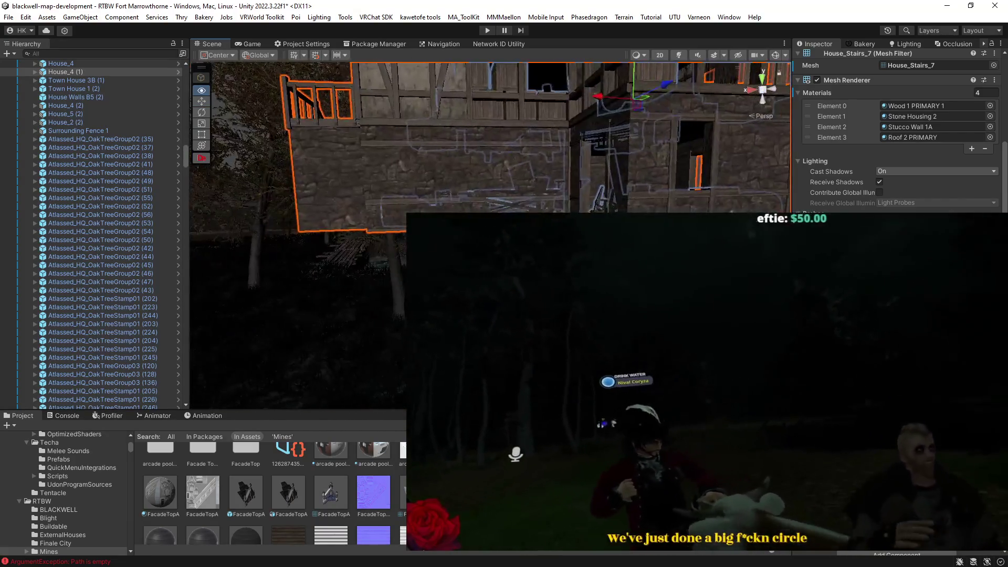
pyautogui.scroll(-10, 491, 137)
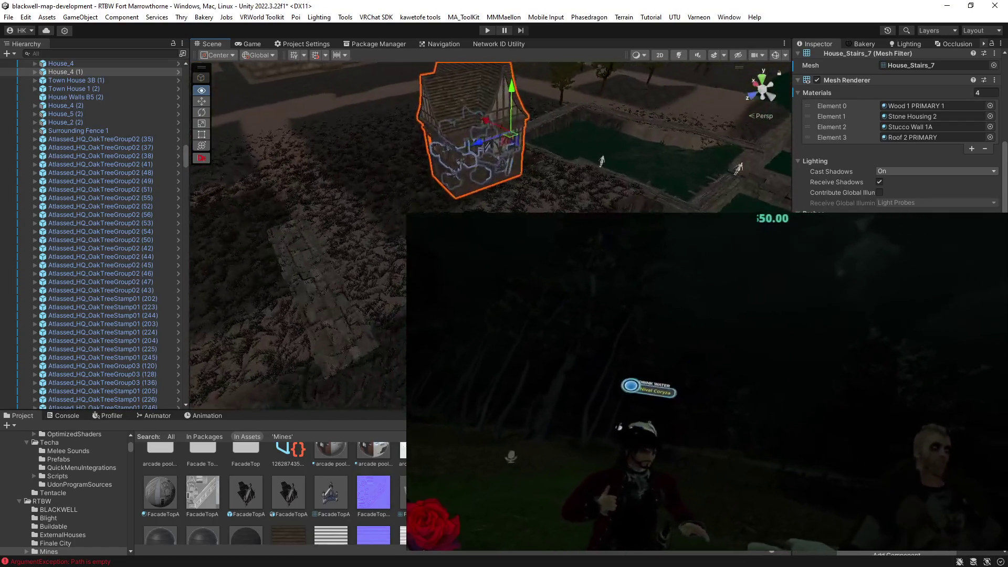
pyautogui.scroll(2, 491, 137)
pyautogui.scroll(3, 521, 164)
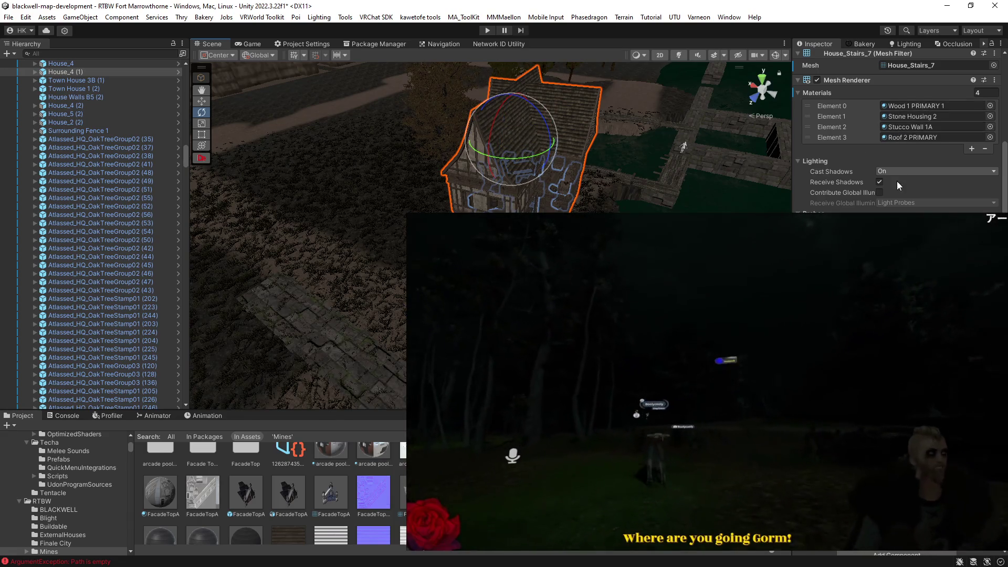
pyautogui.scroll(3, 896, 181)
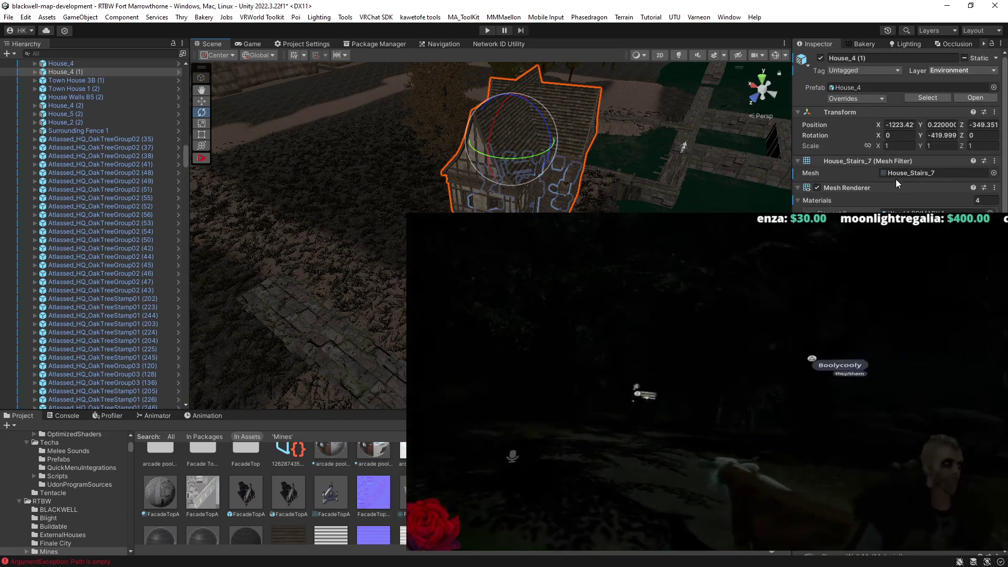
pyautogui.click(941, 135)
# Reset the house's Y rotation to 0, then set it to -45.
pyautogui.press('BackSpace')
pyautogui.moveTo(761, 183); pyautogui.dragTo(578, 207)
pyautogui.moveTo(545, 164)
pyautogui.mouseDown()
pyautogui.moveTo(612, 178)
pyautogui.moveTo(567, 147)
pyautogui.moveTo(489, 136)
pyautogui.moveTo(474, 112)
pyautogui.moveTo(496, 40)
pyautogui.moveTo(502, 176)
pyautogui.moveTo(493, 128)
pyautogui.moveTo(484, 176)
pyautogui.moveTo(484, 166)
pyautogui.mouseUp()
# Move House_4 (1) to -1207.55, -5.06, -356.09 and rotate it to -50.871 on Y.
pyautogui.press('w')
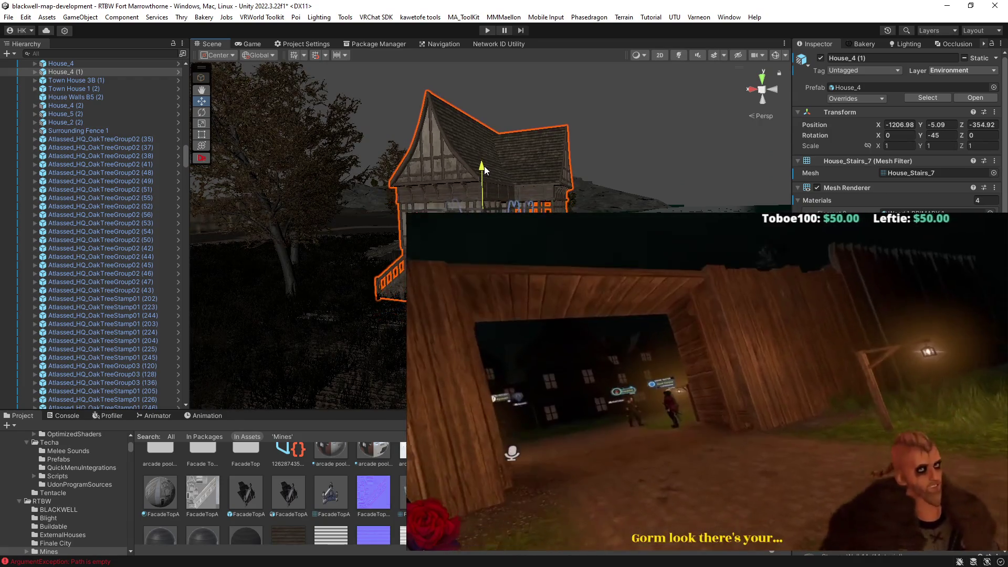
pyautogui.press('w')
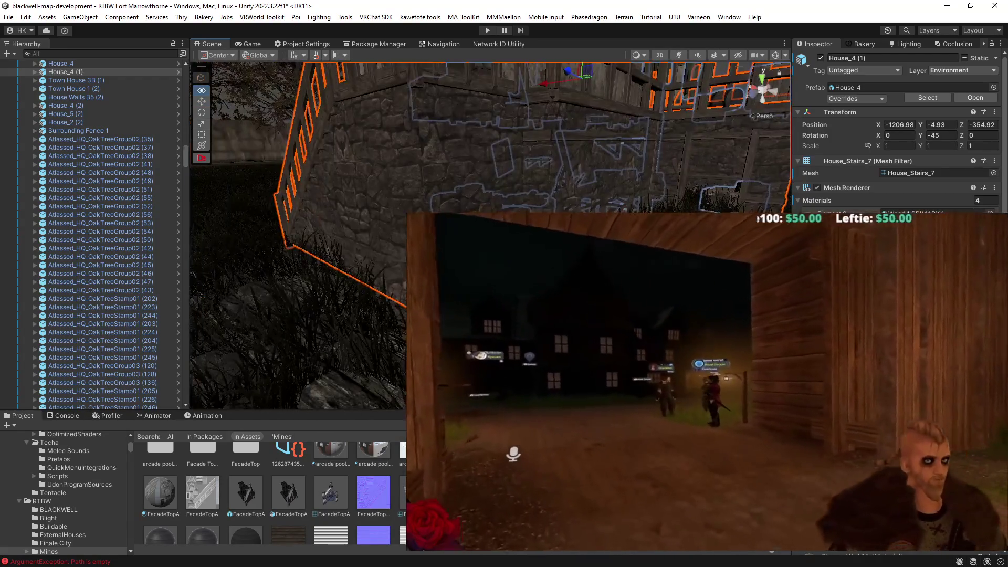
pyautogui.press('s')
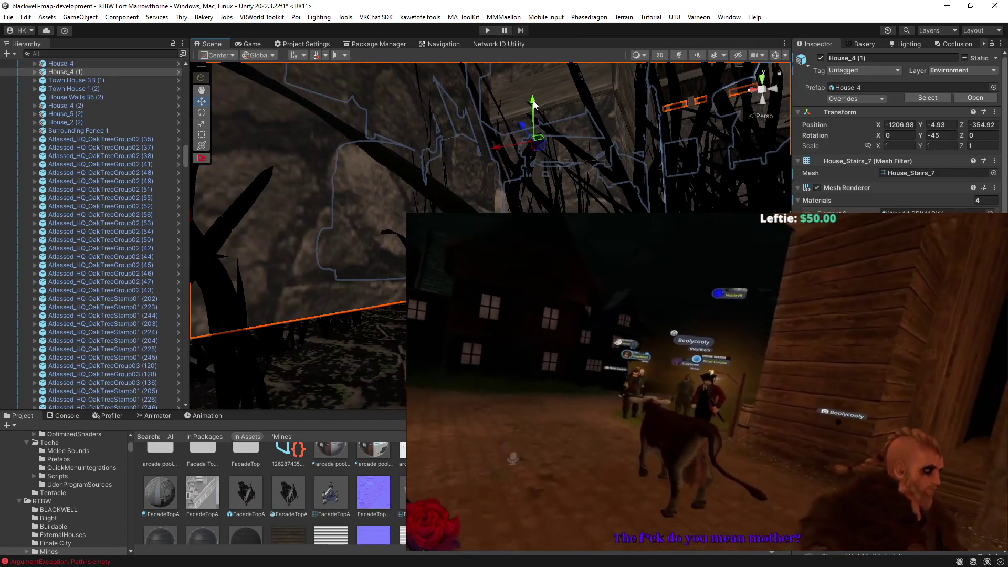
pyautogui.moveTo(533, 104); pyautogui.dragTo(532, 107)
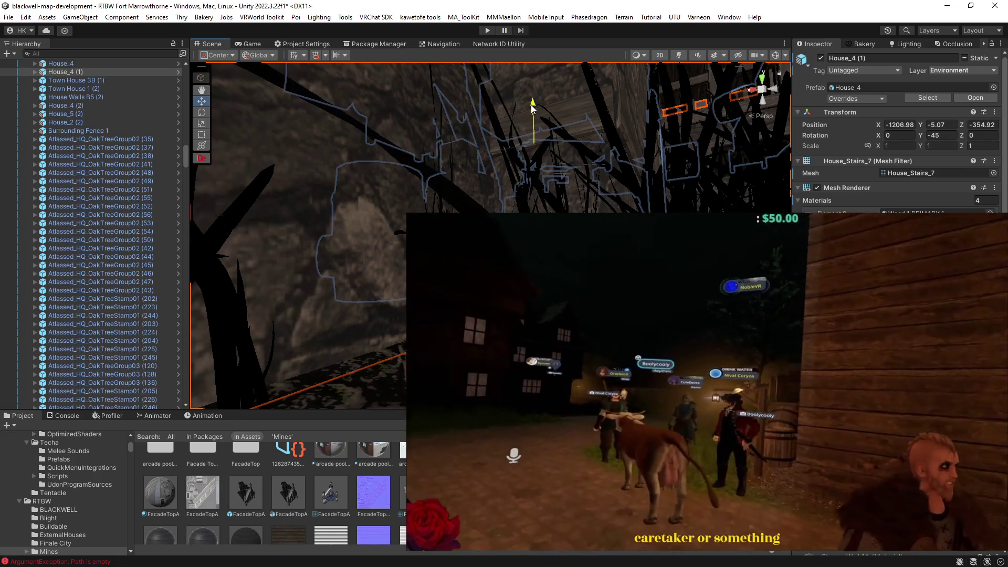
pyautogui.press('s')
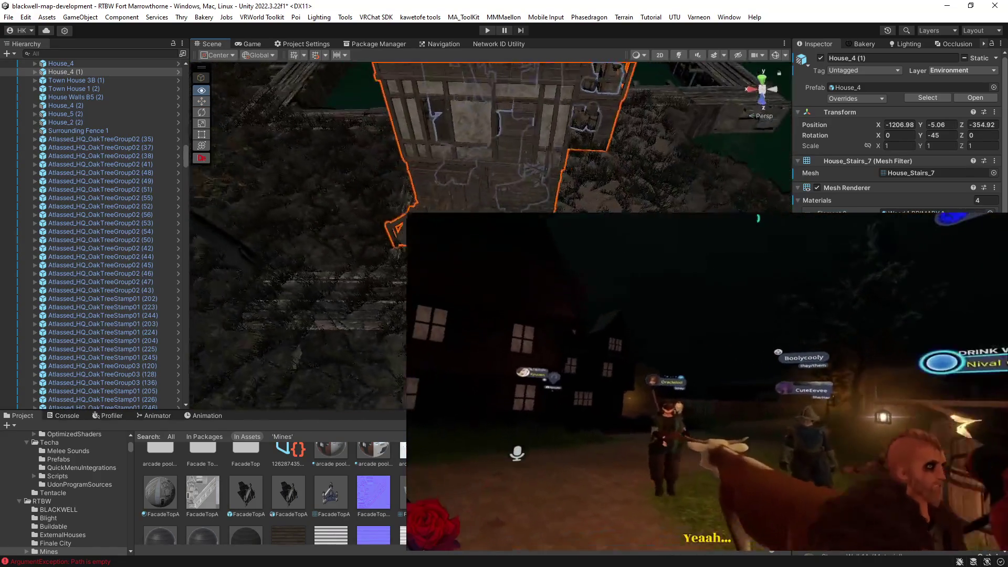
pyautogui.press('e')
pyautogui.moveTo(567, 107)
pyautogui.mouseDown()
pyautogui.moveTo(569, 144)
pyautogui.moveTo(393, 138)
pyautogui.moveTo(449, 156)
pyautogui.moveTo(442, 134)
pyautogui.moveTo(431, 141)
pyautogui.moveTo(727, 210)
pyautogui.moveTo(557, 189)
pyautogui.moveTo(625, 207)
pyautogui.moveTo(541, 214)
pyautogui.moveTo(675, 146)
pyautogui.mouseUp()
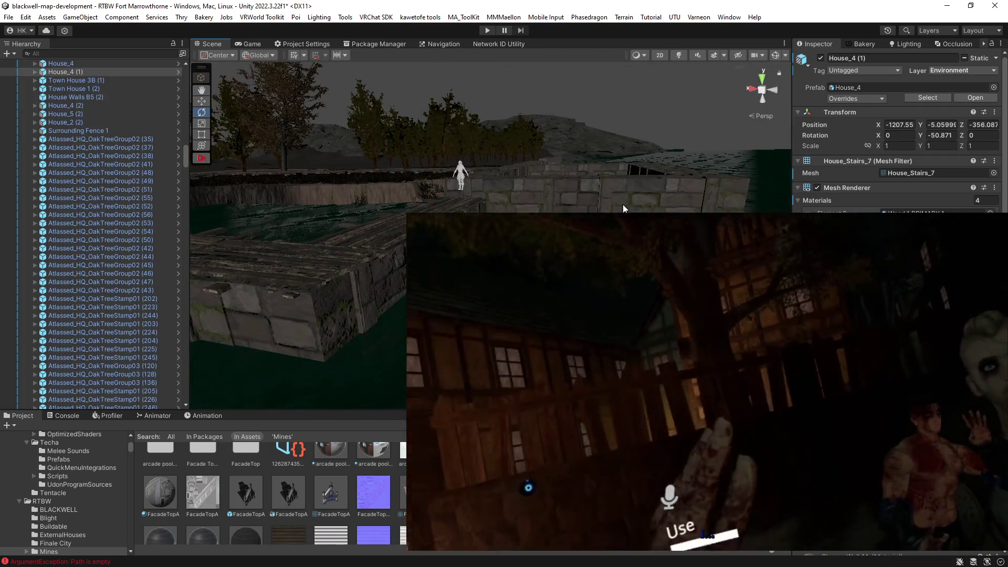
pyautogui.click(623, 209)
pyautogui.moveTo(624, 209); pyautogui.dragTo(414, 263)
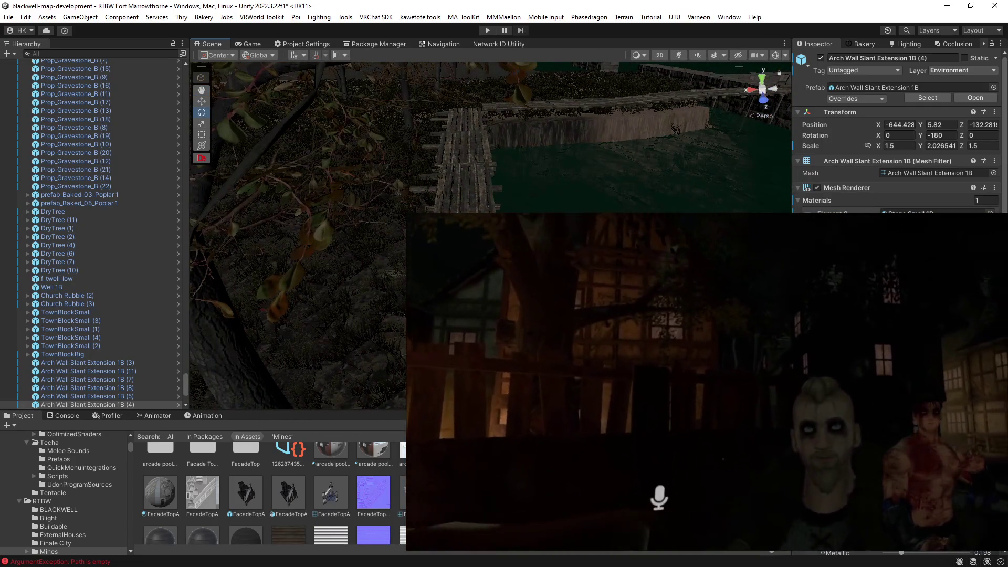
# Slide the plank walkway along X, then select Trench Wood Wall 1 (8) and (3).
pyautogui.click(467, 127)
pyautogui.press('w')
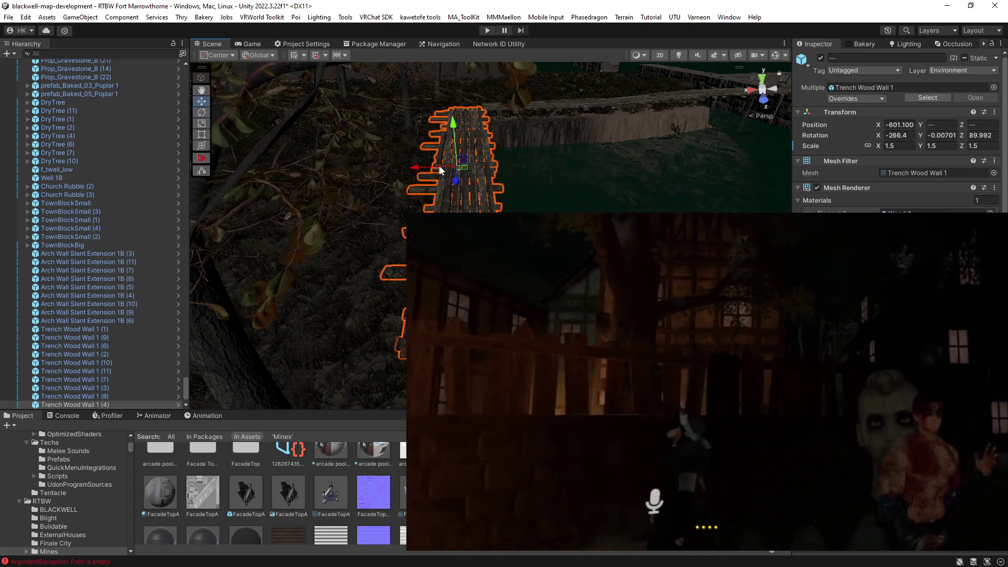
pyautogui.moveTo(420, 166)
pyautogui.mouseDown()
pyautogui.moveTo(284, 192)
pyautogui.moveTo(378, 184)
pyautogui.moveTo(467, 157)
pyautogui.mouseUp()
pyautogui.click(284, 192)
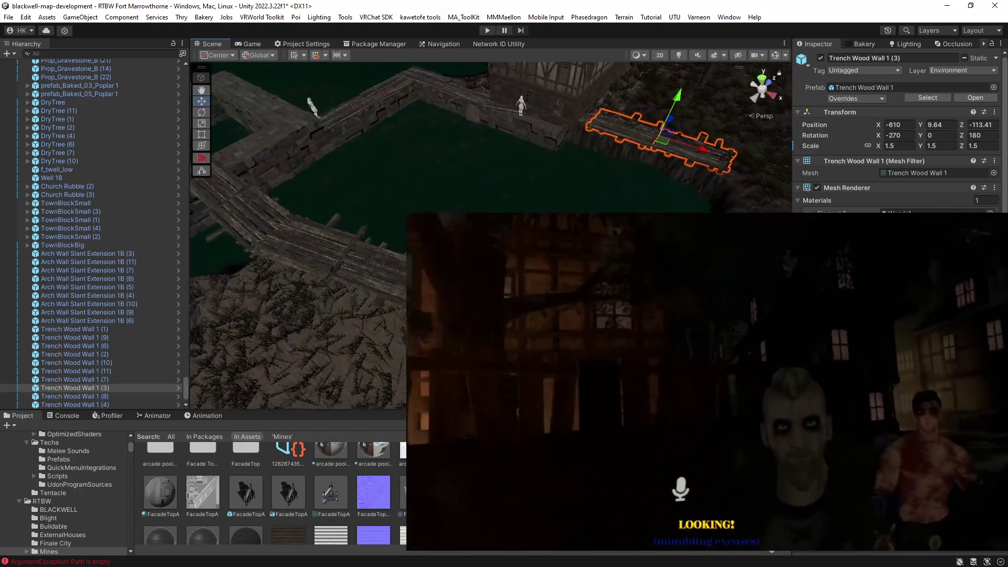
pyautogui.click(75, 396)
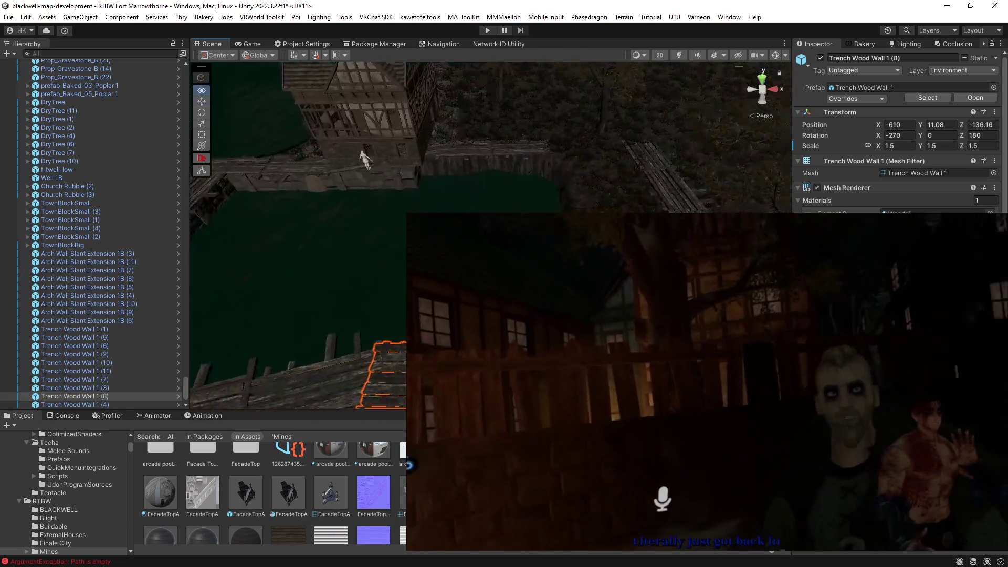
pyautogui.keyDown('shift'); pyautogui.click(506, 156); pyautogui.keyUp('shift')
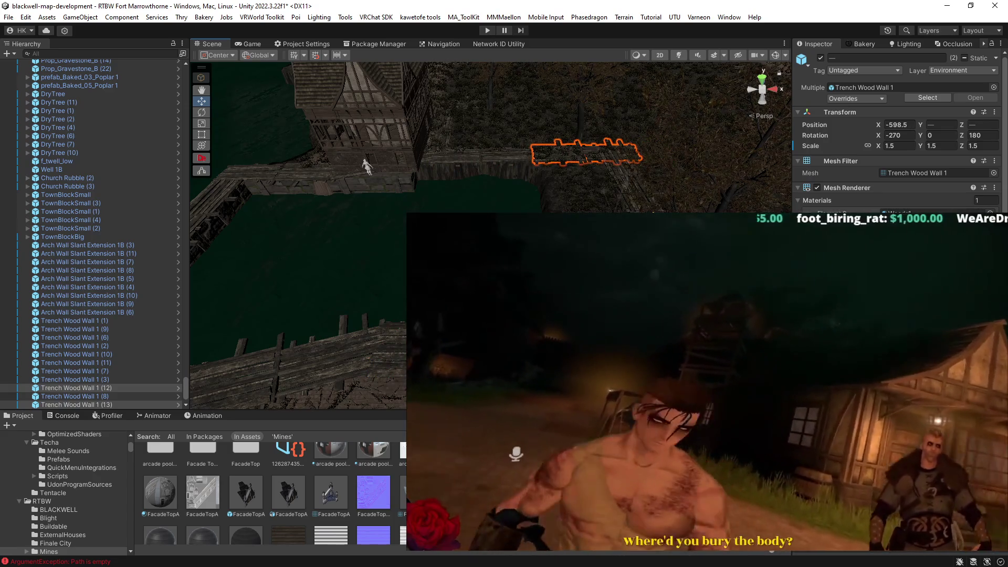
# Orbit around the trench walls and select the House_4 (1) building.
pyautogui.moveTo(620, 194)
pyautogui.mouseDown()
pyautogui.moveTo(627, 165)
pyautogui.moveTo(521, 179)
pyautogui.moveTo(534, 181)
pyautogui.moveTo(540, 252)
pyautogui.mouseUp()
pyautogui.moveTo(595, 180)
pyautogui.mouseDown()
pyautogui.moveTo(456, 162)
pyautogui.moveTo(467, 252)
pyautogui.moveTo(473, 273)
pyautogui.moveTo(483, 271)
pyautogui.mouseUp()
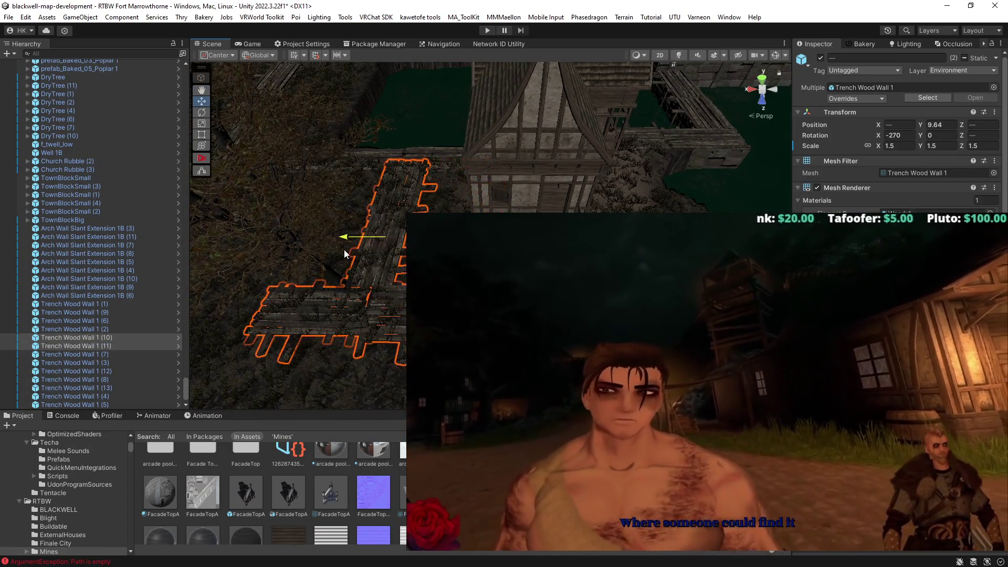
pyautogui.moveTo(336, 251); pyautogui.dragTo(540, 260)
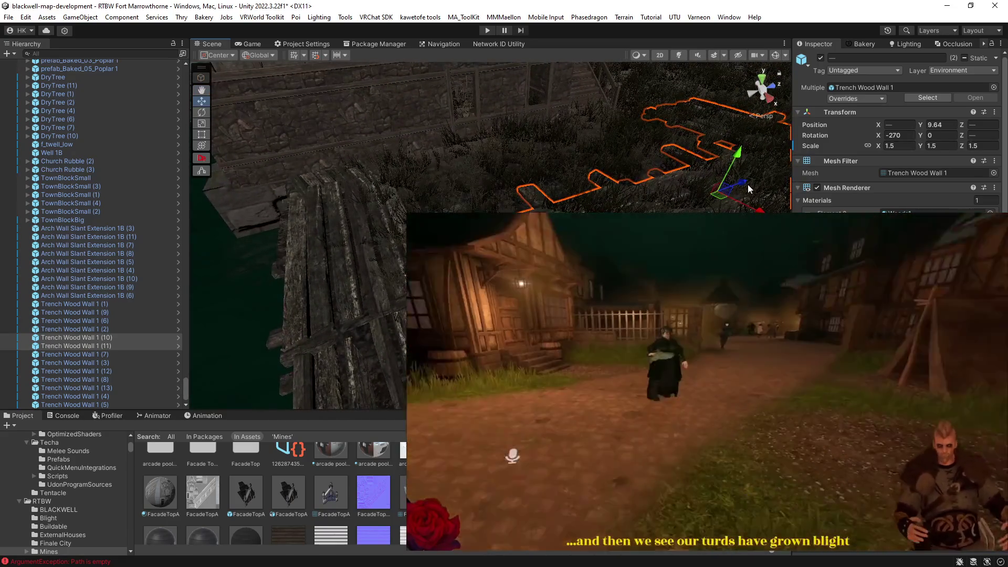
pyautogui.moveTo(741, 189); pyautogui.dragTo(727, 231)
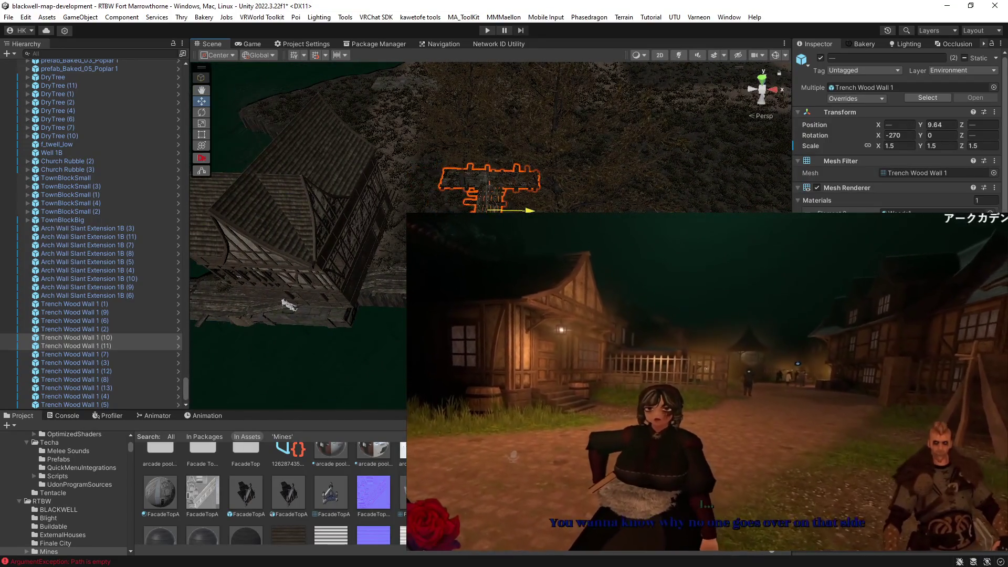
pyautogui.moveTo(577, 132); pyautogui.dragTo(535, 145)
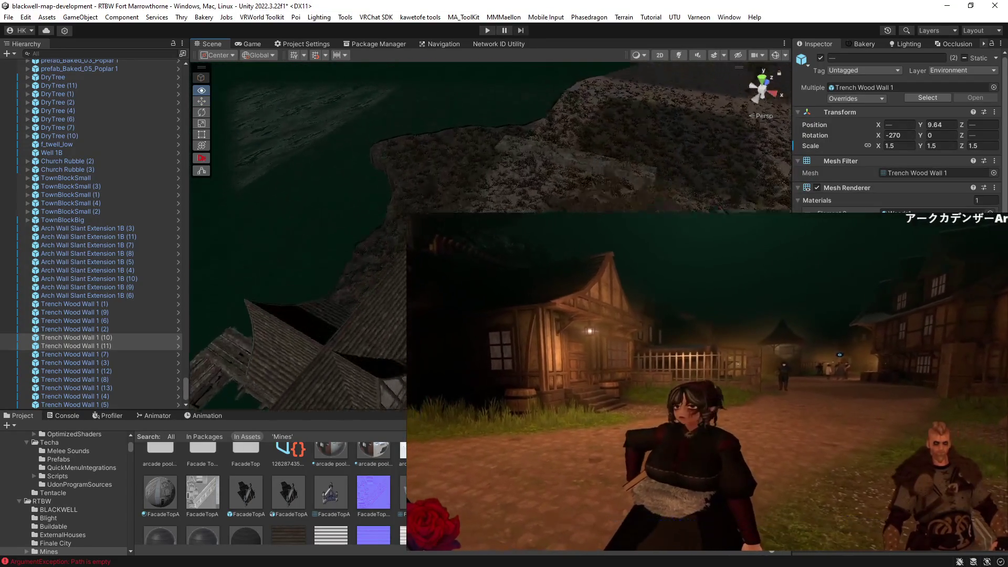
pyautogui.moveTo(361, 286); pyautogui.dragTo(184, 249)
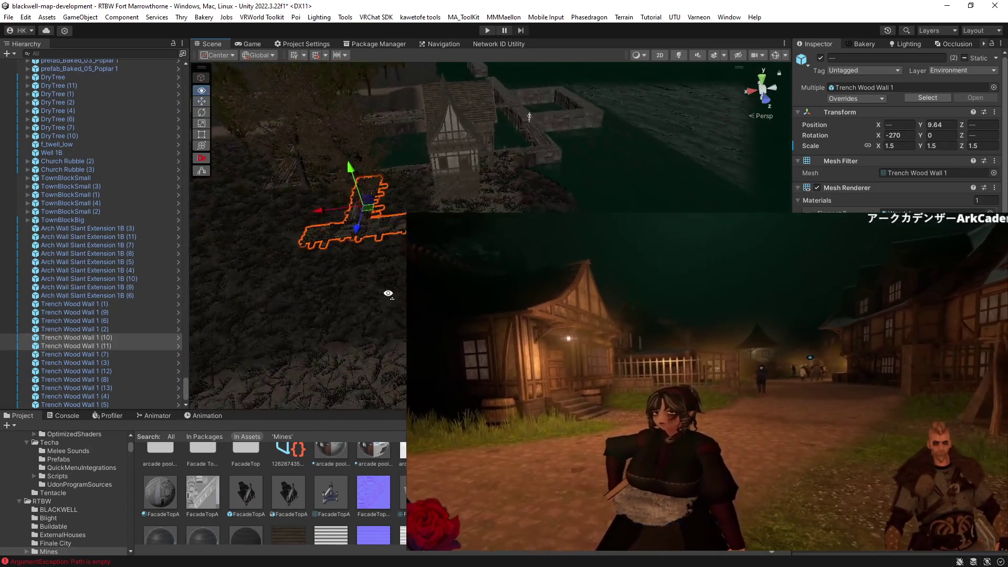
pyautogui.moveTo(388, 294)
pyautogui.mouseDown()
pyautogui.moveTo(397, 221)
pyautogui.moveTo(418, 209)
pyautogui.moveTo(433, 291)
pyautogui.mouseUp()
pyautogui.click(627, 154)
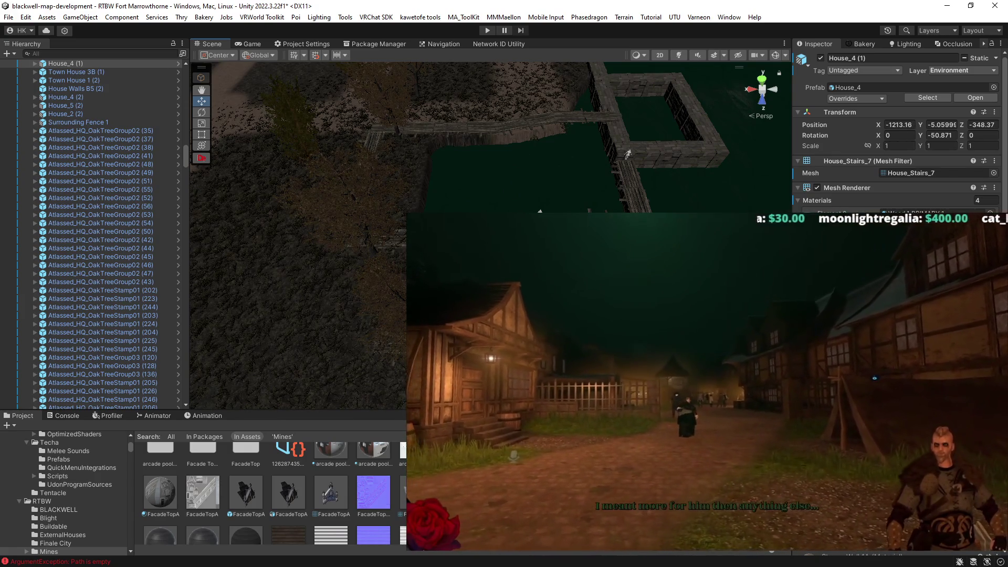
# Nudge House_4 (1) across the ground to -1209.81, -5.02, -350.48.
pyautogui.press('f')
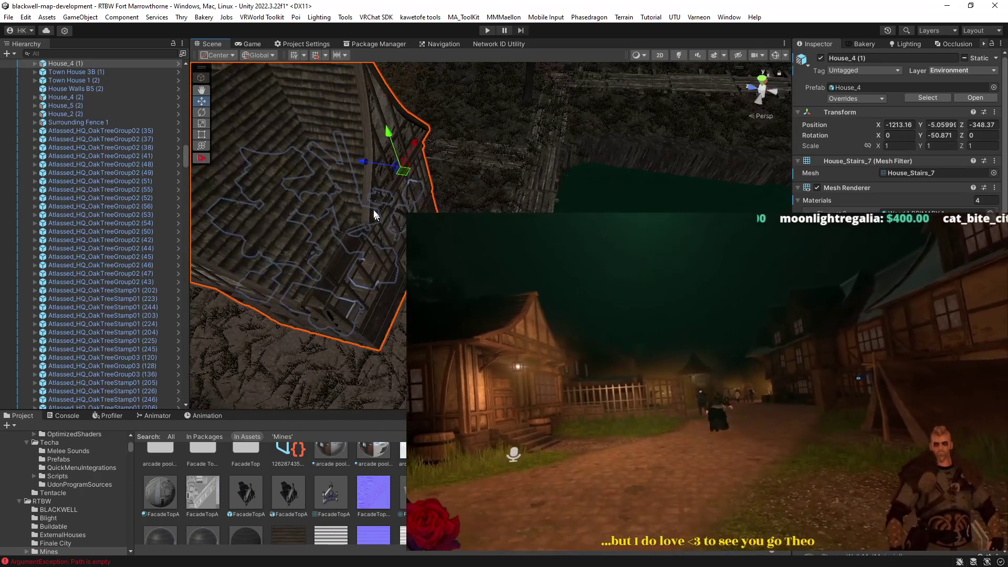
pyautogui.moveTo(401, 176)
pyautogui.mouseDown()
pyautogui.moveTo(481, 189)
pyautogui.moveTo(463, 201)
pyautogui.moveTo(459, 178)
pyautogui.moveTo(389, 178)
pyautogui.moveTo(484, 139)
pyautogui.moveTo(473, 140)
pyautogui.moveTo(475, 174)
pyautogui.mouseUp()
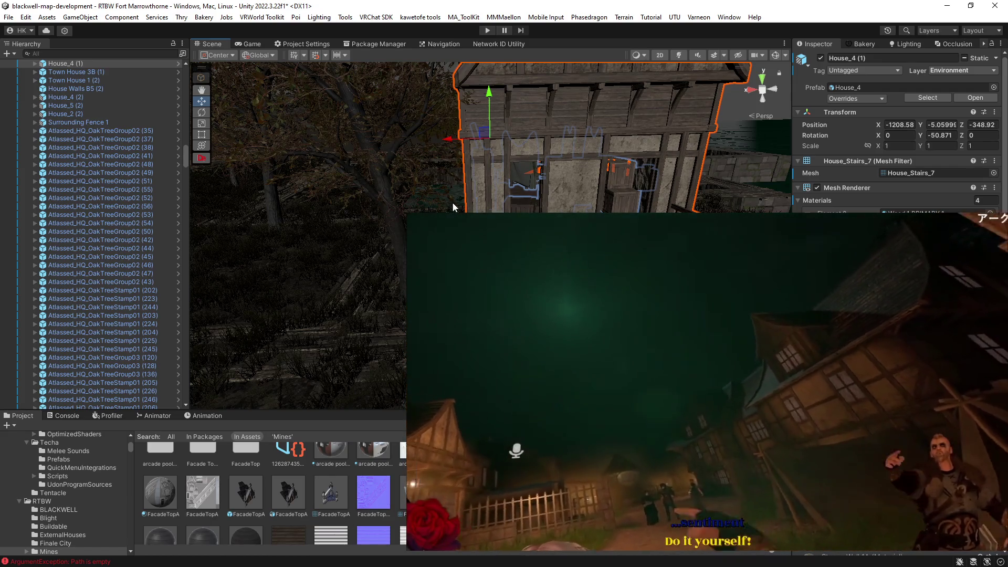
pyautogui.moveTo(457, 200)
pyautogui.mouseDown()
pyautogui.moveTo(378, 203)
pyautogui.moveTo(452, 200)
pyautogui.moveTo(462, 183)
pyautogui.moveTo(439, 199)
pyautogui.moveTo(369, 176)
pyautogui.moveTo(430, 168)
pyautogui.moveTo(401, 175)
pyautogui.moveTo(412, 122)
pyautogui.mouseUp()
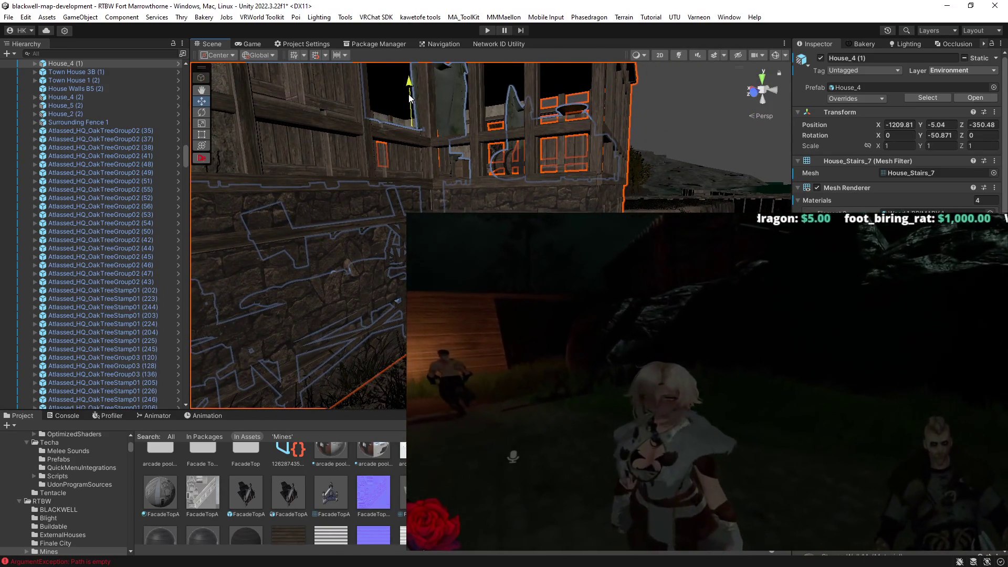
# Shift Trench Wood Wall 1 (10) along X to -612.82, 9.64, -107.98.
pyautogui.moveTo(410, 102)
pyautogui.mouseDown()
pyautogui.moveTo(425, 178)
pyautogui.moveTo(443, 198)
pyautogui.moveTo(471, 191)
pyautogui.moveTo(434, 196)
pyautogui.moveTo(449, 208)
pyautogui.moveTo(336, 210)
pyautogui.mouseUp()
pyautogui.click(368, 205)
pyautogui.moveTo(389, 355)
pyautogui.mouseDown()
pyautogui.moveTo(487, 202)
pyautogui.moveTo(608, 204)
pyautogui.moveTo(443, 164)
pyautogui.moveTo(252, 191)
pyautogui.moveTo(341, 196)
pyautogui.mouseUp()
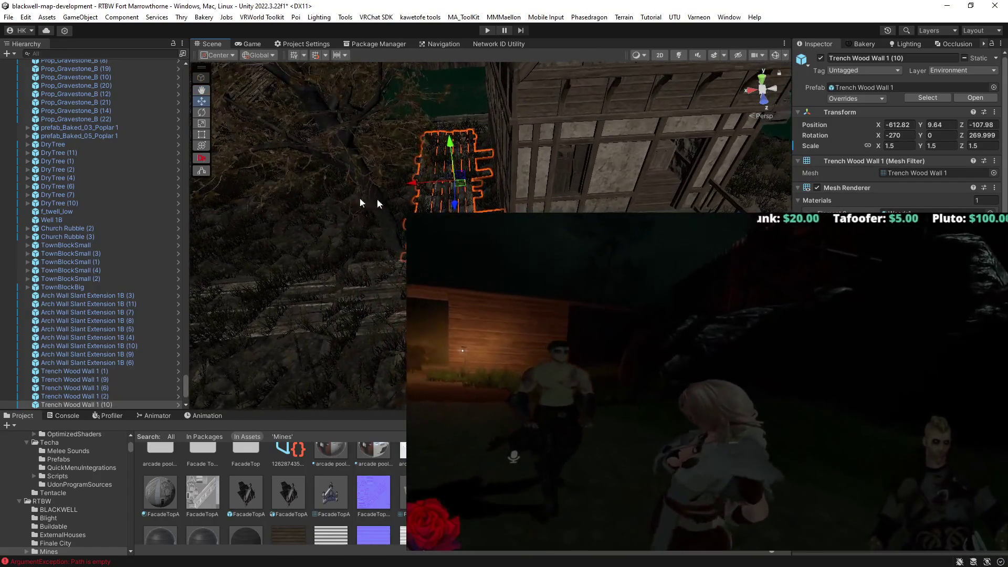
# Duplicate the trench wall and nudge the copy along Z beside the trench stairs.
pyautogui.hotkey('ctrl', 'd')
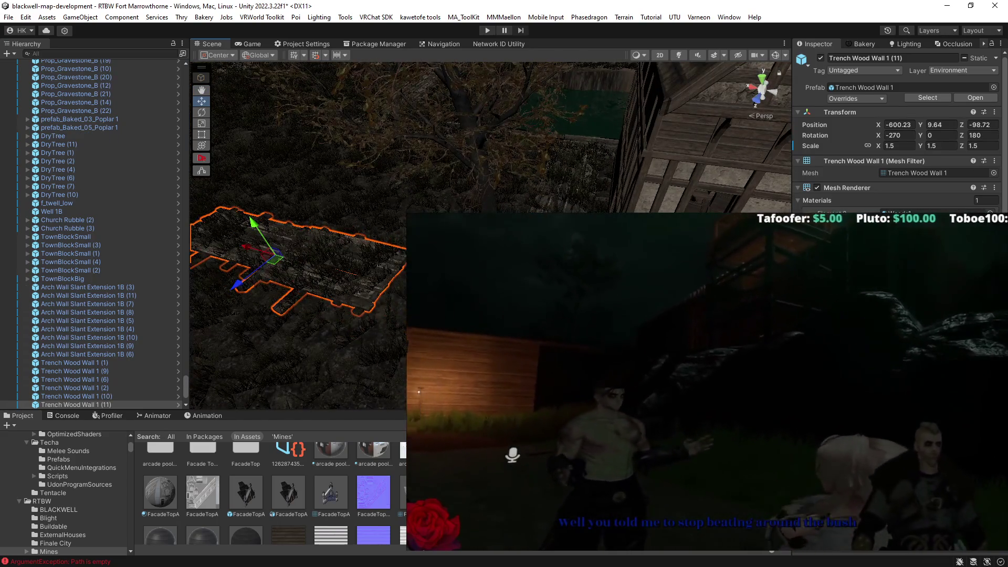
pyautogui.doubleClick(76, 396)
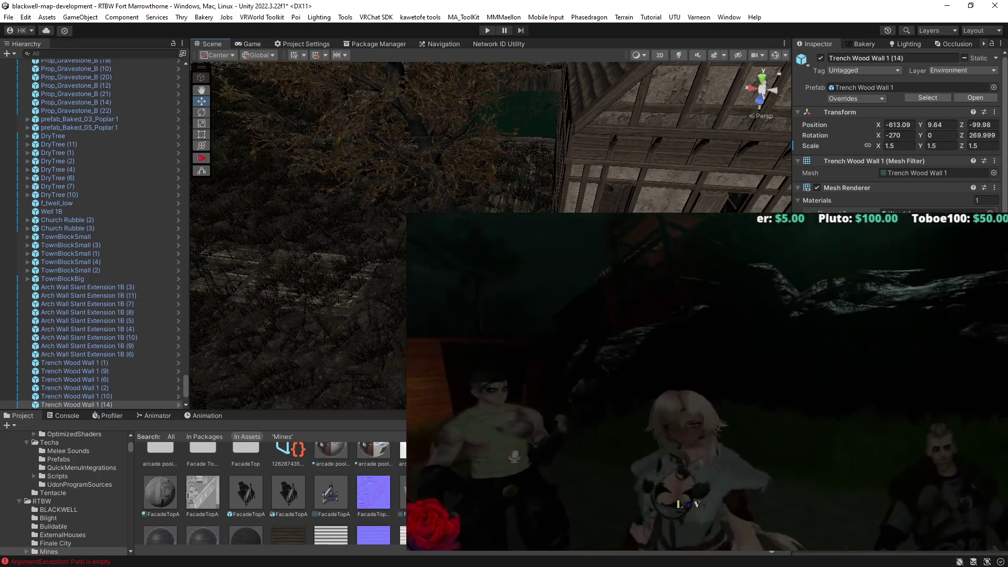
pyautogui.moveTo(294, 210); pyautogui.dragTo(350, 265)
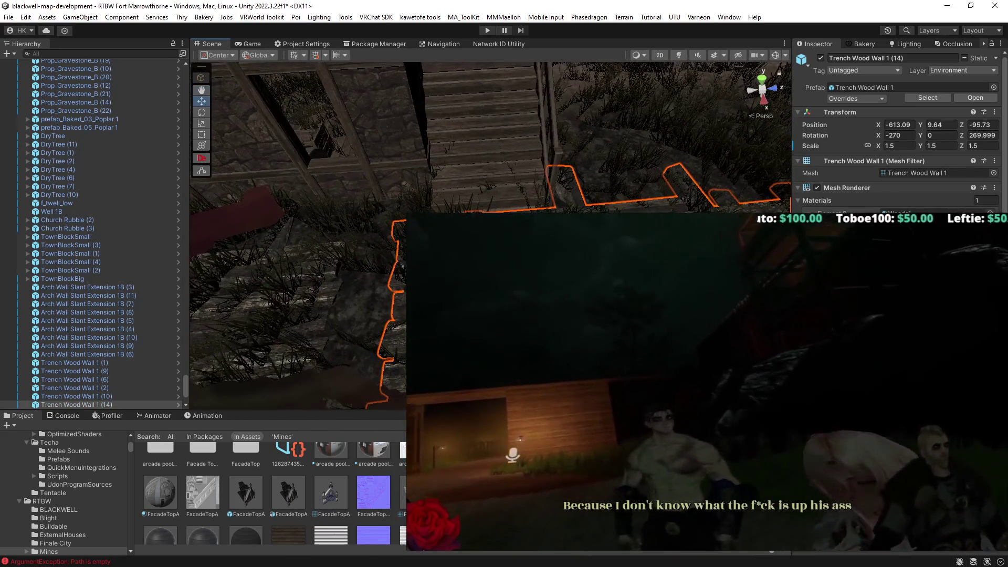
pyautogui.moveTo(399, 294); pyautogui.dragTo(346, 273)
pyautogui.moveTo(294, 236); pyautogui.dragTo(336, 257)
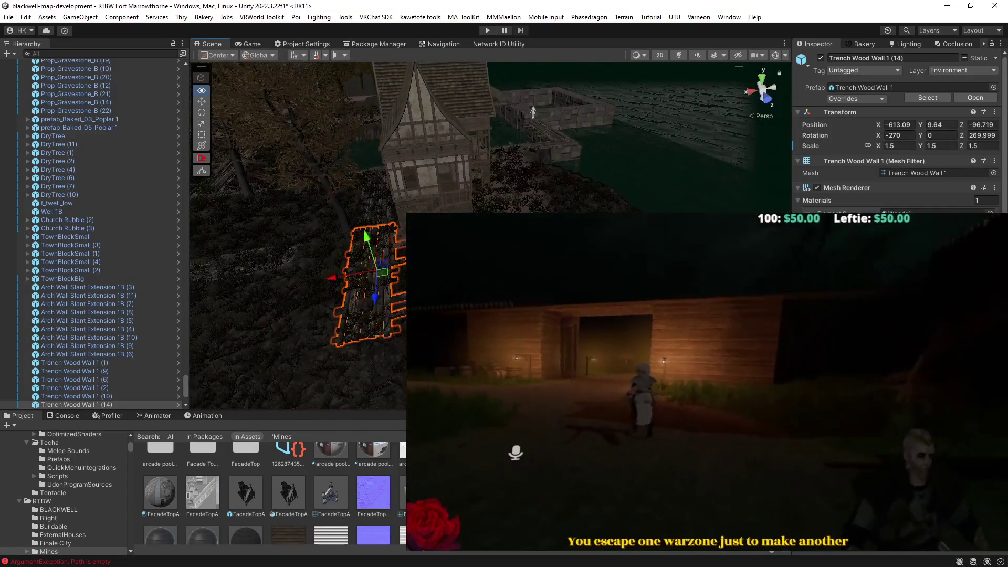
# Duplicate the wall into Trench Wood Wall 1 (15), then select the Arch Wall Slant Extension 1B (9).
pyautogui.hotkey('ctrl', 'd')
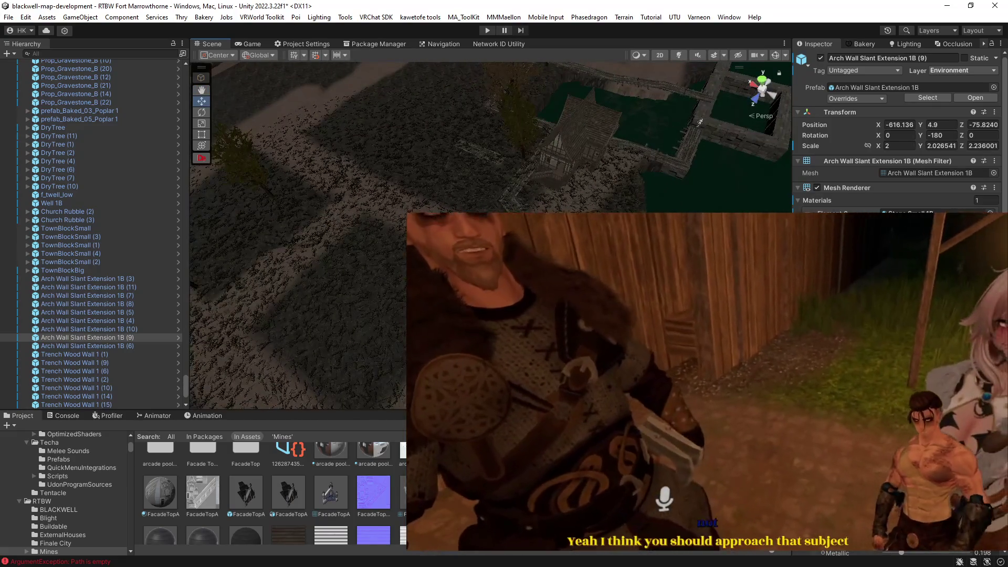
pyautogui.click(399, 223)
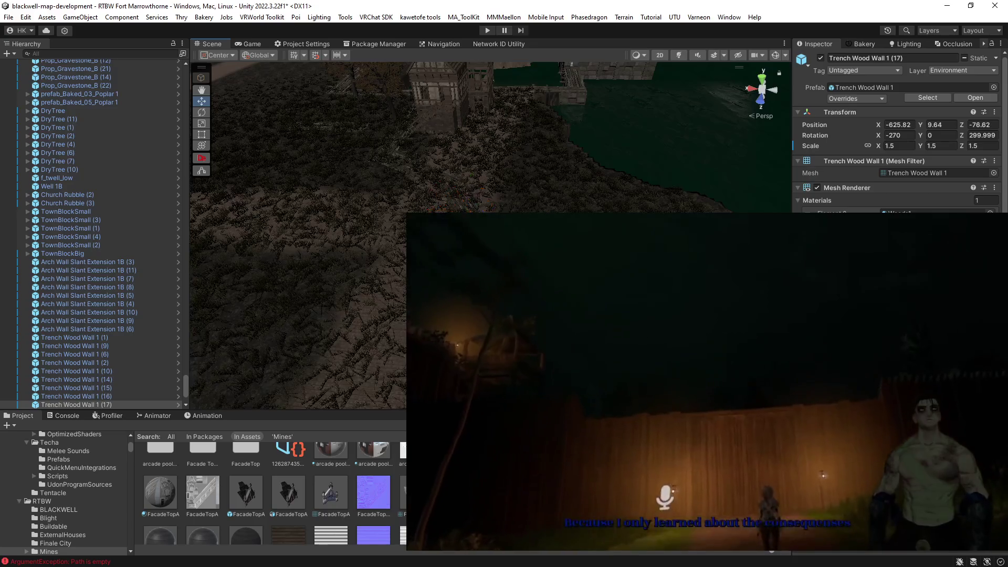
pyautogui.press('w')
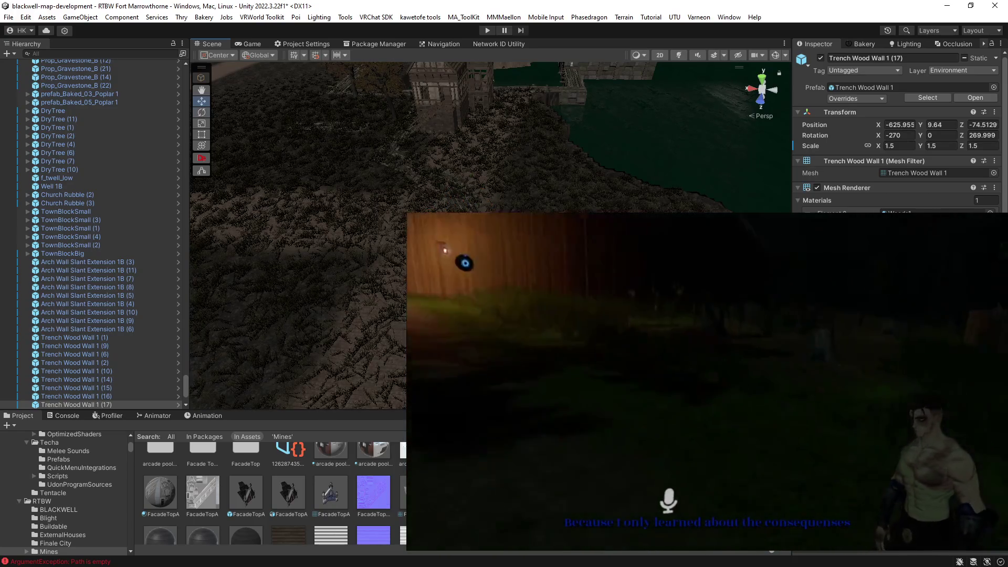
pyautogui.moveTo(515, 68)
pyautogui.mouseDown()
pyautogui.moveTo(485, 77)
pyautogui.moveTo(477, 103)
pyautogui.moveTo(471, 69)
pyautogui.mouseUp()
pyautogui.moveTo(541, 169); pyautogui.dragTo(682, 185)
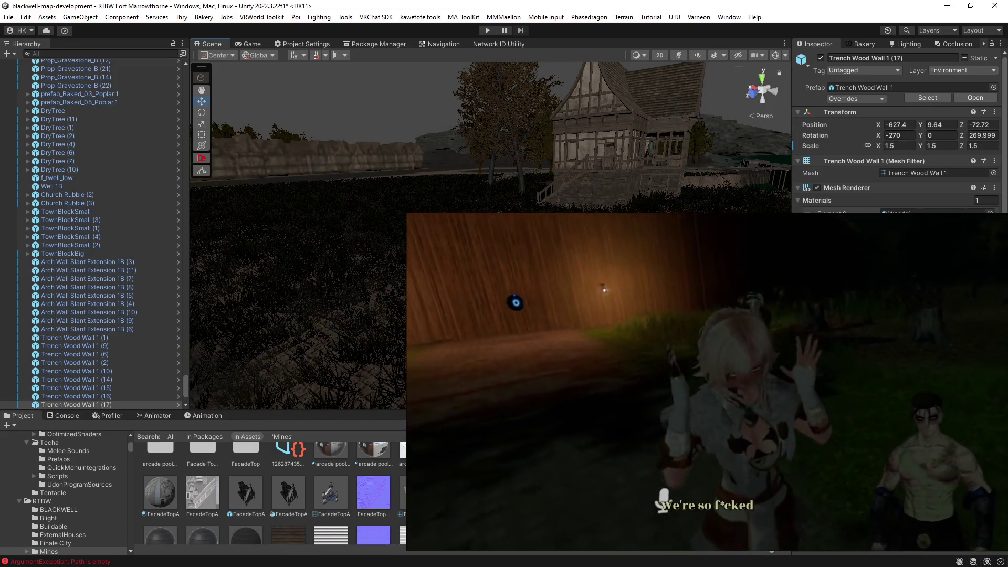
pyautogui.moveTo(578, 157); pyautogui.dragTo(656, 160)
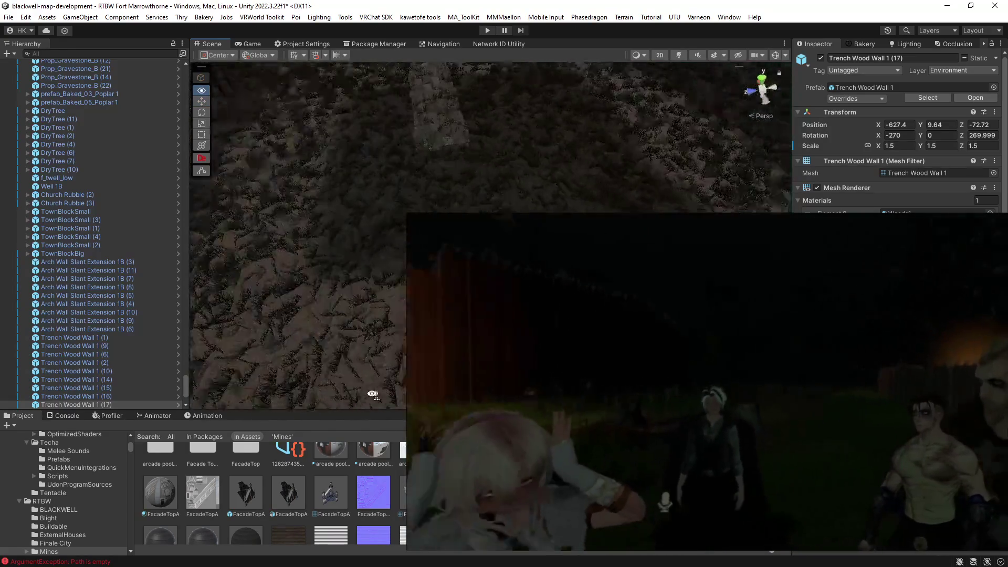
pyautogui.moveTo(395, 236); pyautogui.dragTo(395, 236)
pyautogui.click(394, 237)
# Scale Arch Wall Slant Extension 1B (9) to 1.5, rotate it to -120, and lower it onto the trench edge.
pyautogui.click(902, 147)
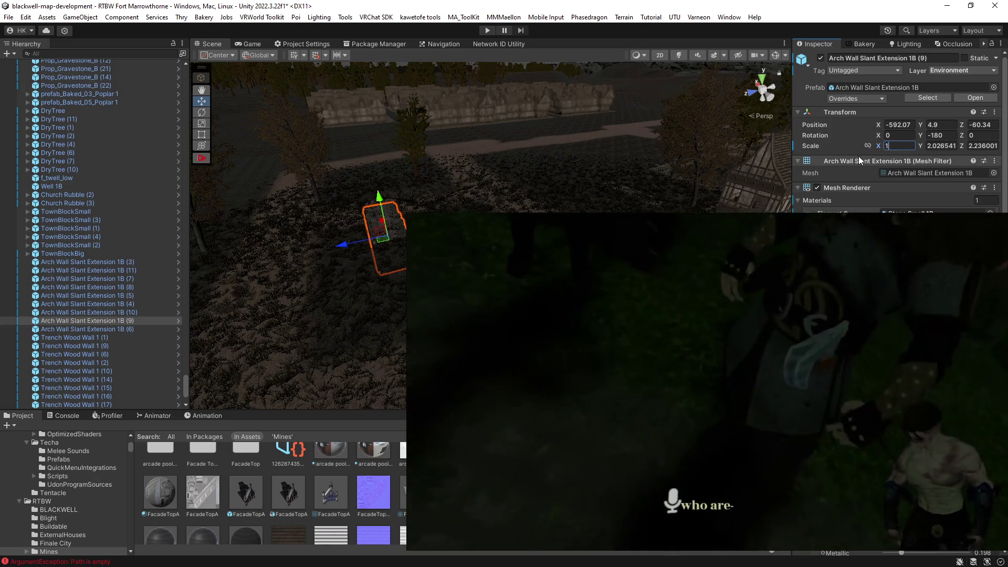
pyautogui.write('1.5')
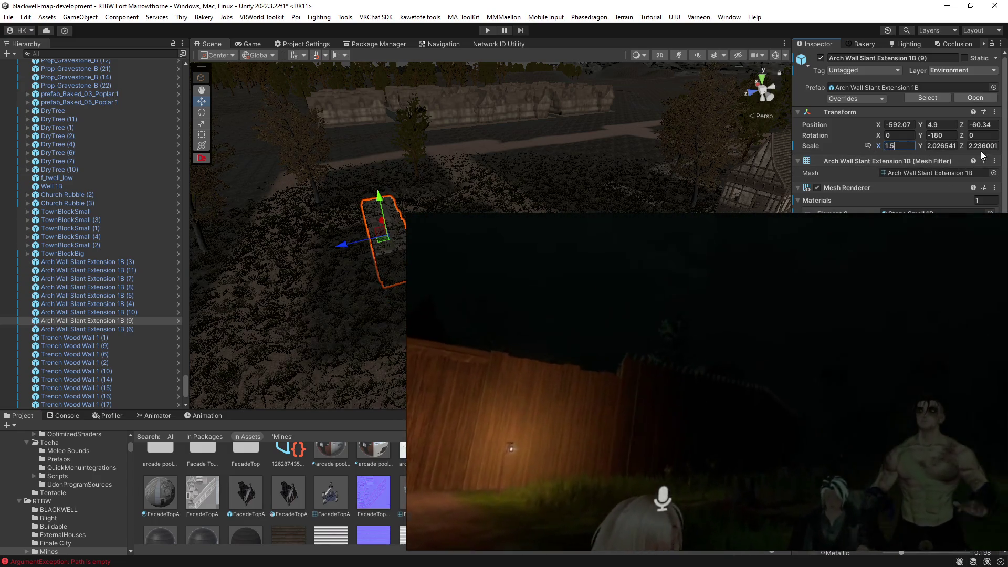
pyautogui.write('.5')
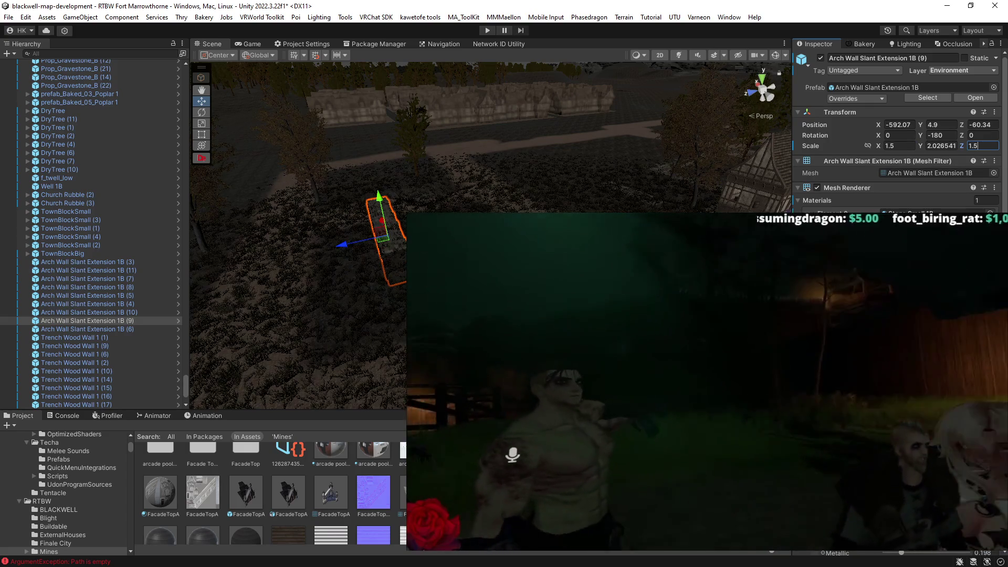
pyautogui.write('fe')
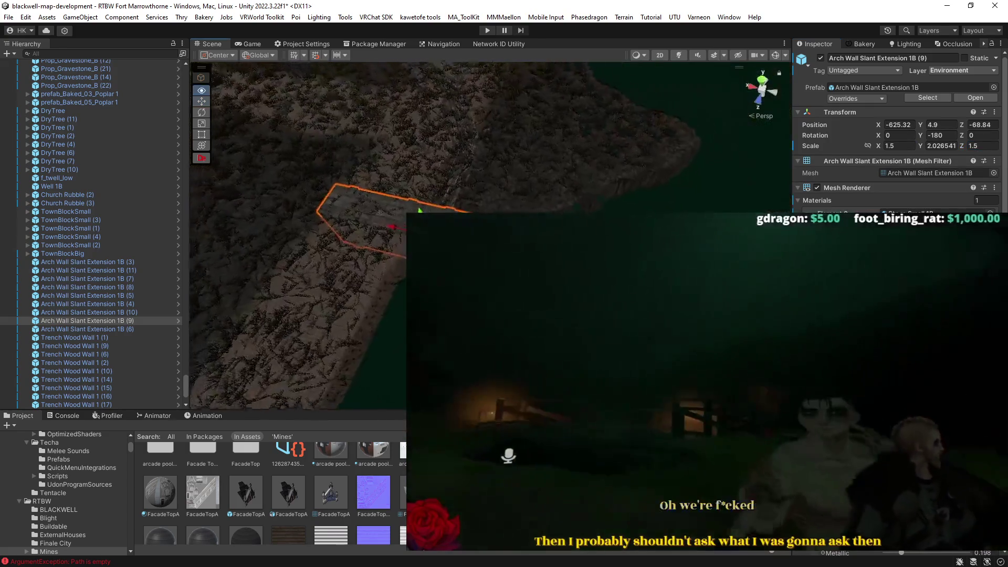
pyautogui.moveTo(420, 273)
pyautogui.mouseDown()
pyautogui.moveTo(373, 313)
pyautogui.moveTo(385, 306)
pyautogui.mouseUp()
pyautogui.press('w')
pyautogui.moveTo(426, 202); pyautogui.dragTo(462, 247)
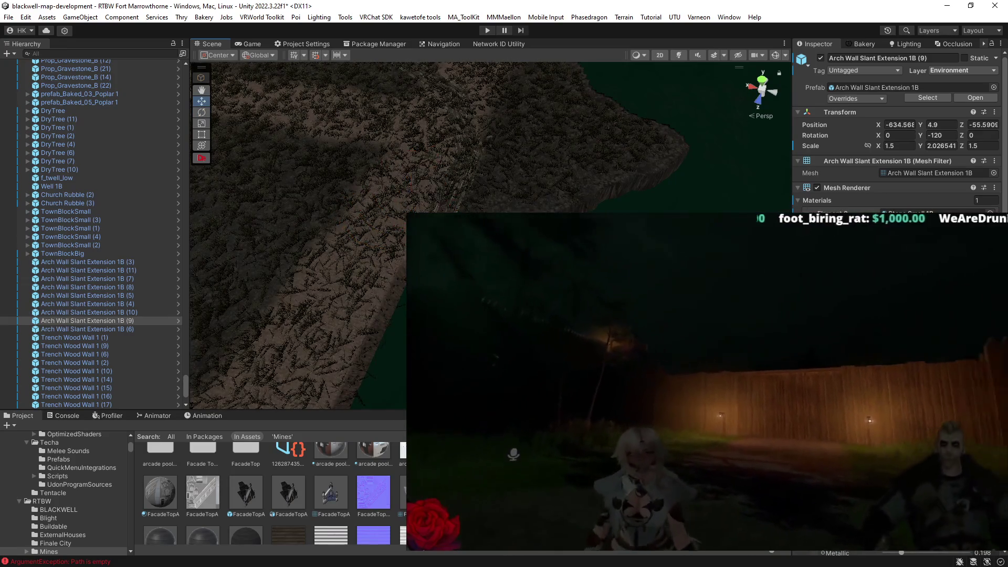
pyautogui.moveTo(336, 158); pyautogui.dragTo(270, 107)
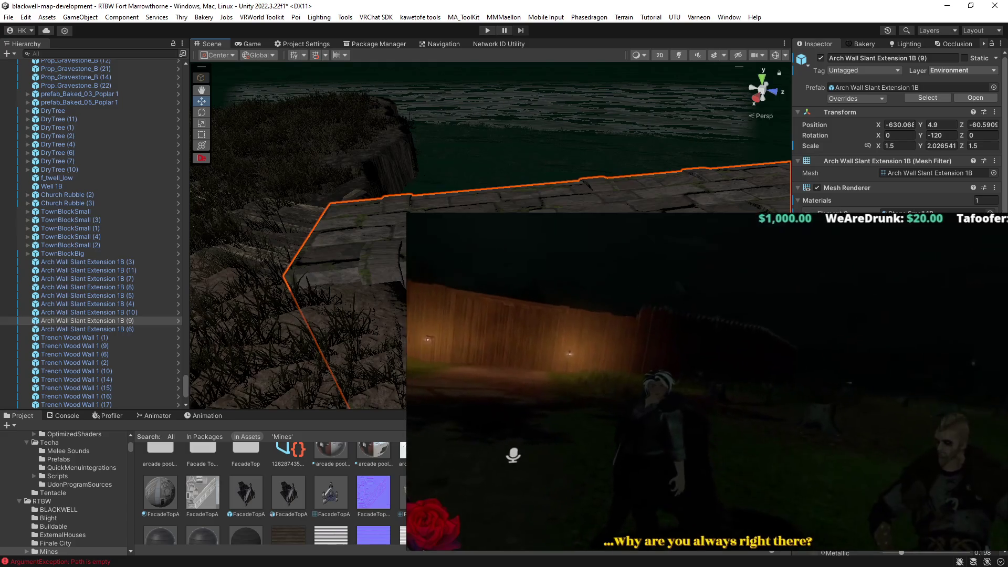
pyautogui.moveTo(462, 247)
pyautogui.mouseDown()
pyautogui.moveTo(462, 260)
pyautogui.moveTo(443, 256)
pyautogui.moveTo(452, 252)
pyautogui.moveTo(373, 270)
pyautogui.moveTo(441, 283)
pyautogui.mouseUp()
# Duplicate Trench Wood Wall 1 (17) to create Trench Wood Wall 1 (18).
pyautogui.click(336, 258)
pyautogui.hotkey('ctrl', 'd')
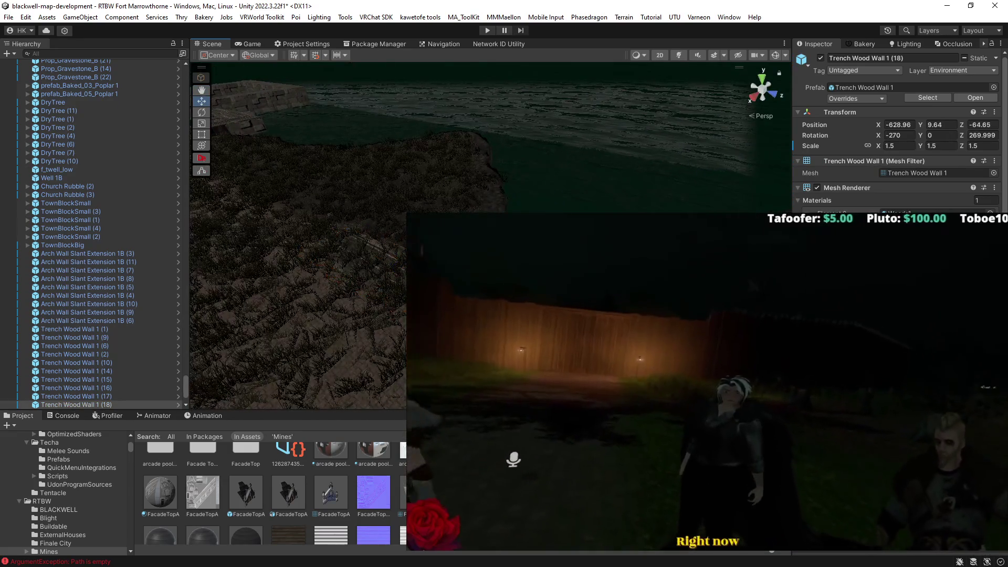
pyautogui.press('e')
pyautogui.press('w')
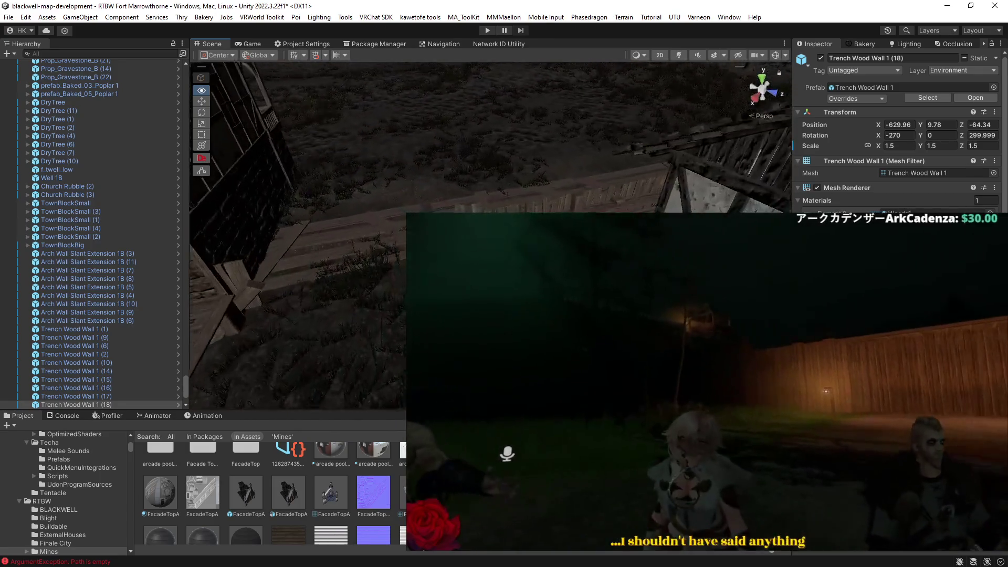
pyautogui.click(519, 202)
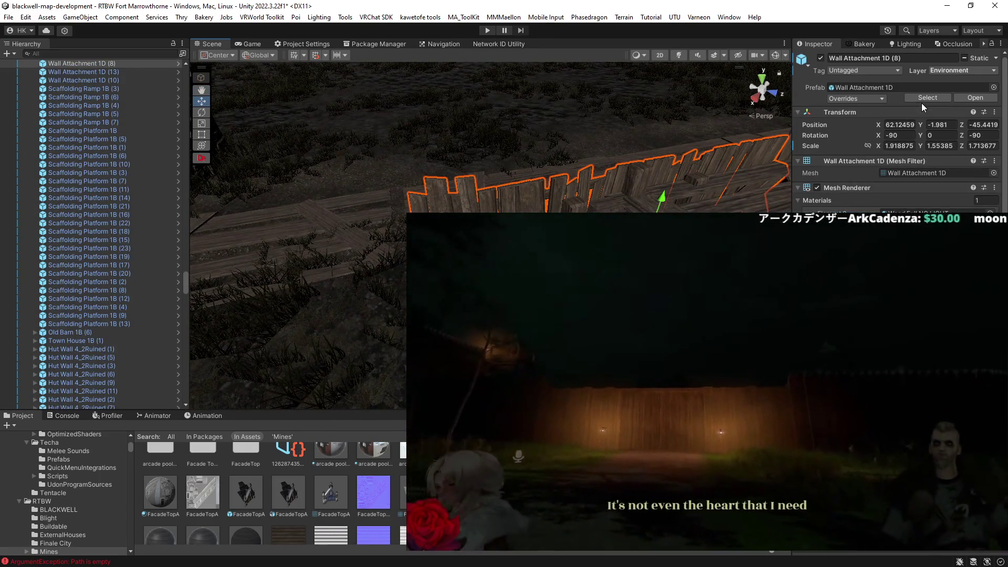
# Compare Wall Attachment 1B/1C, Double Tower Attachment, Wall Attachment Ramp 1B and Wall 1, choosing Wall Attachment 1D.
pyautogui.click(924, 96)
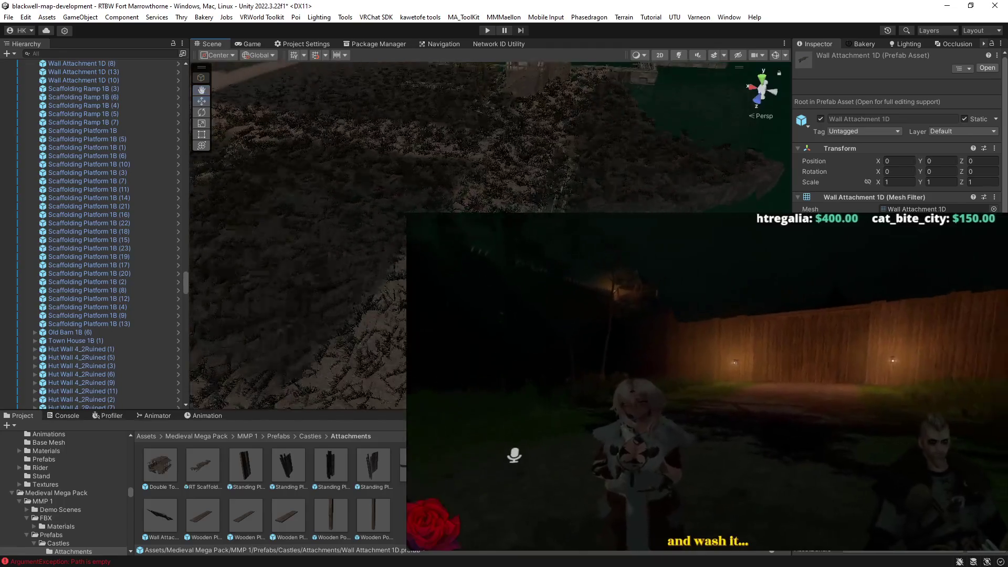
pyautogui.click(76, 404)
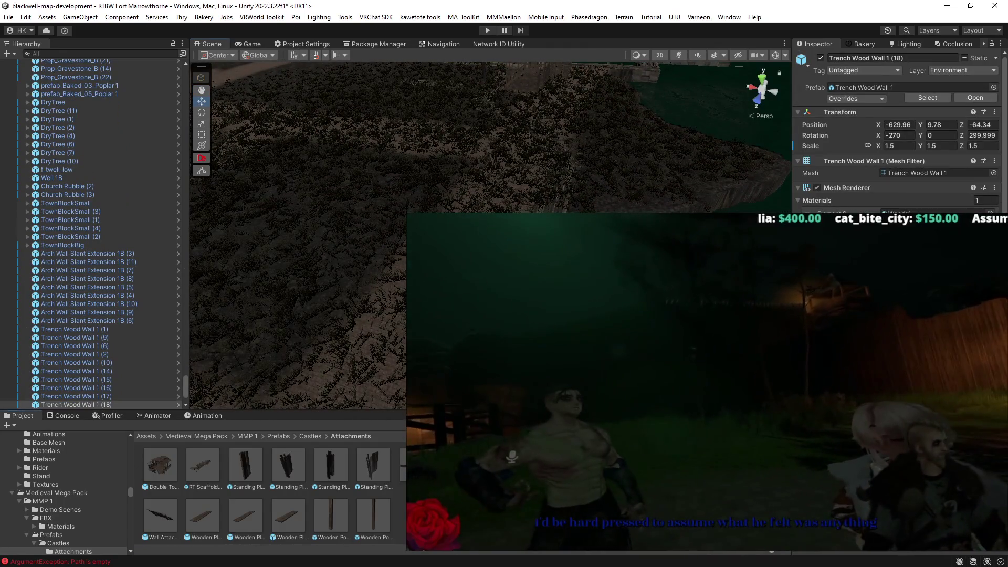
pyautogui.click(160, 517)
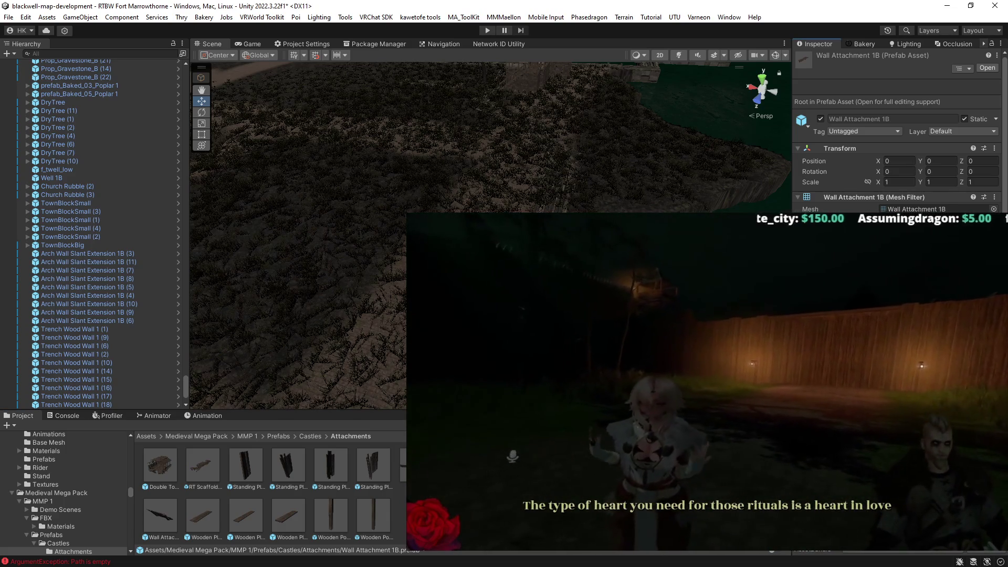
pyautogui.press('Right')
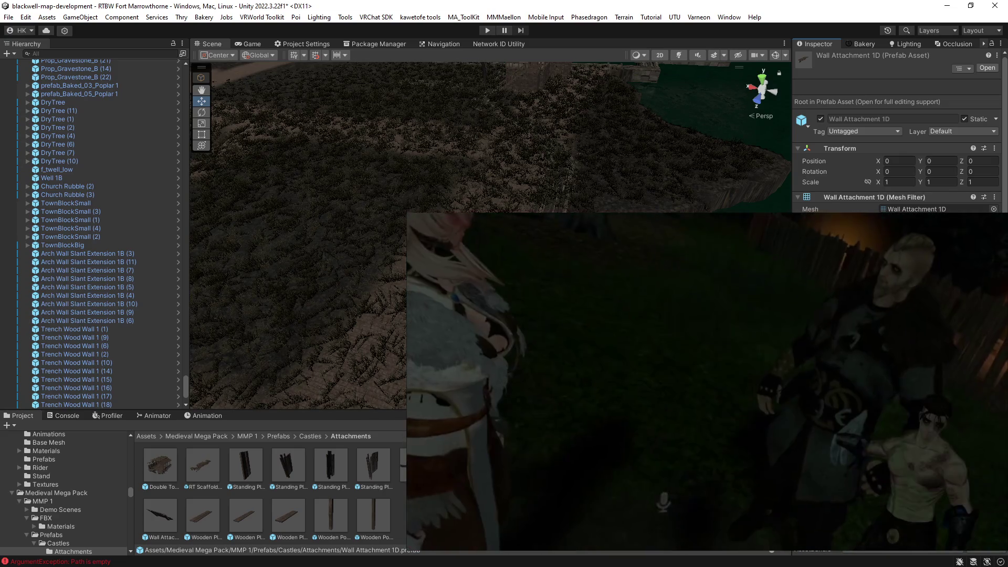
pyautogui.press('Left')
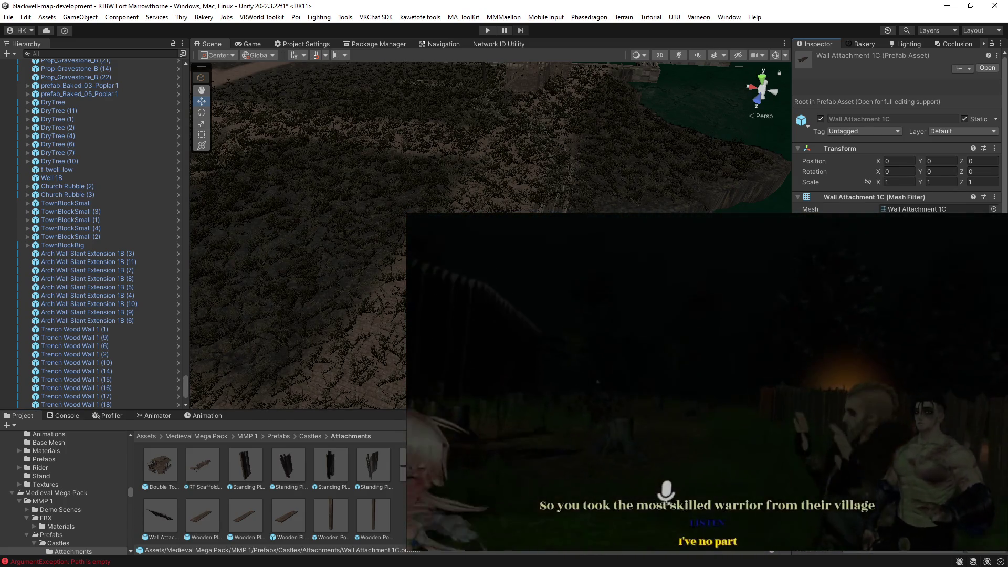
pyautogui.press('Left')
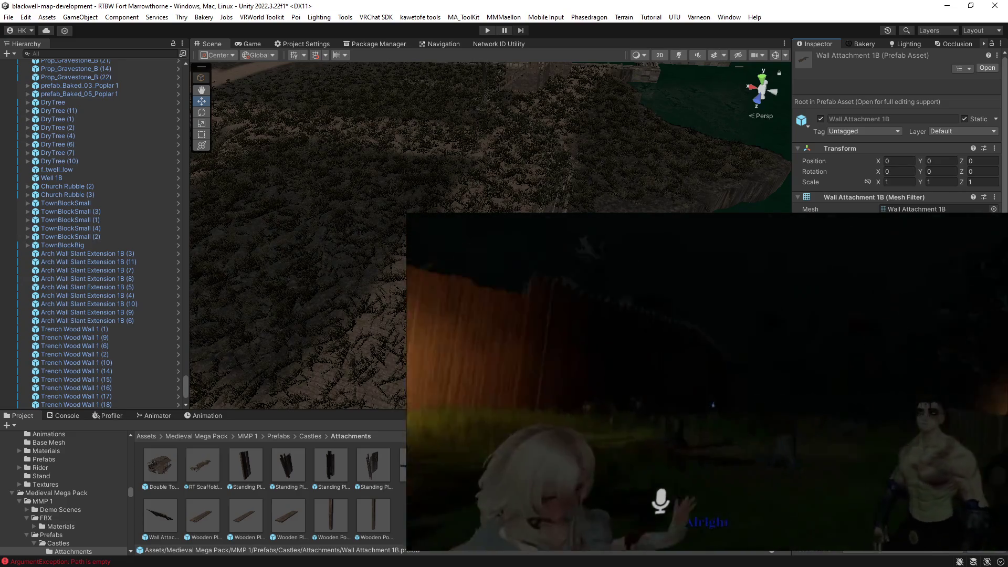
pyautogui.click(166, 479)
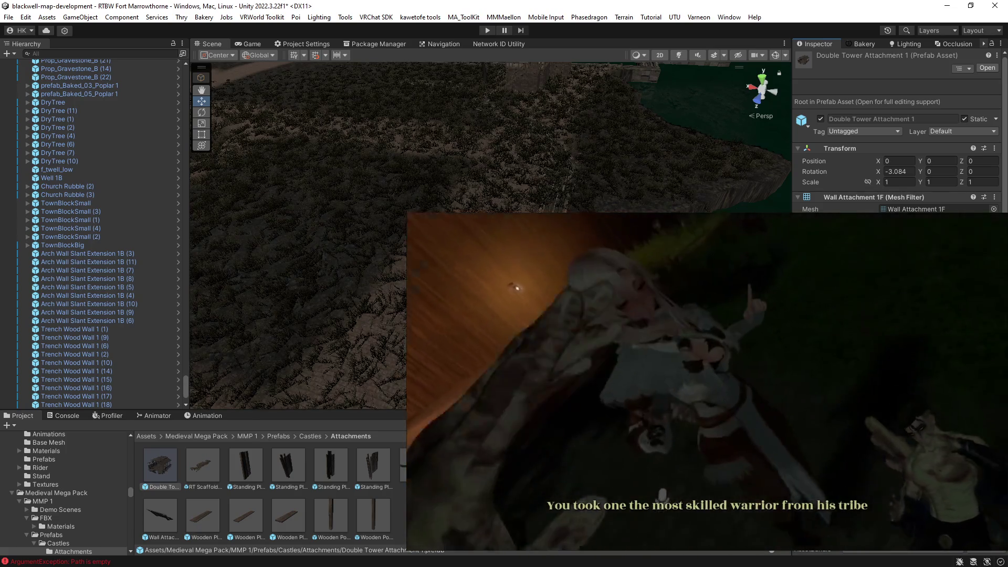
pyautogui.click(160, 514)
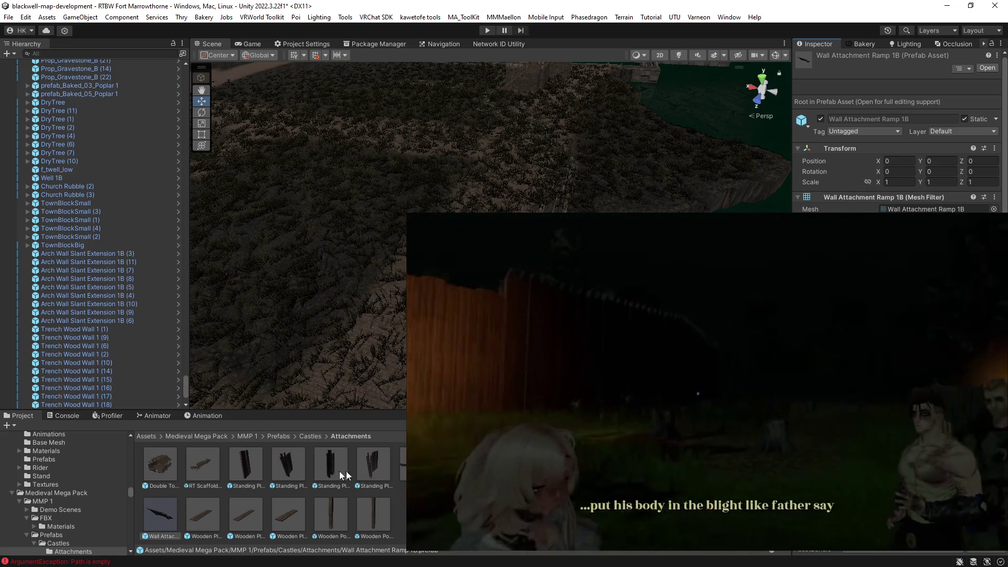
pyautogui.click(412, 465)
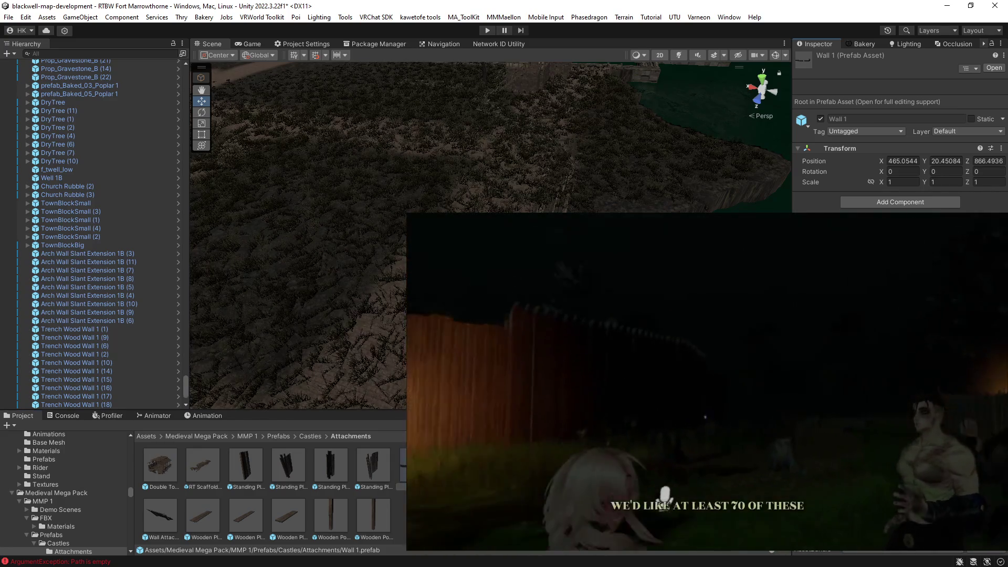
pyautogui.click(498, 465)
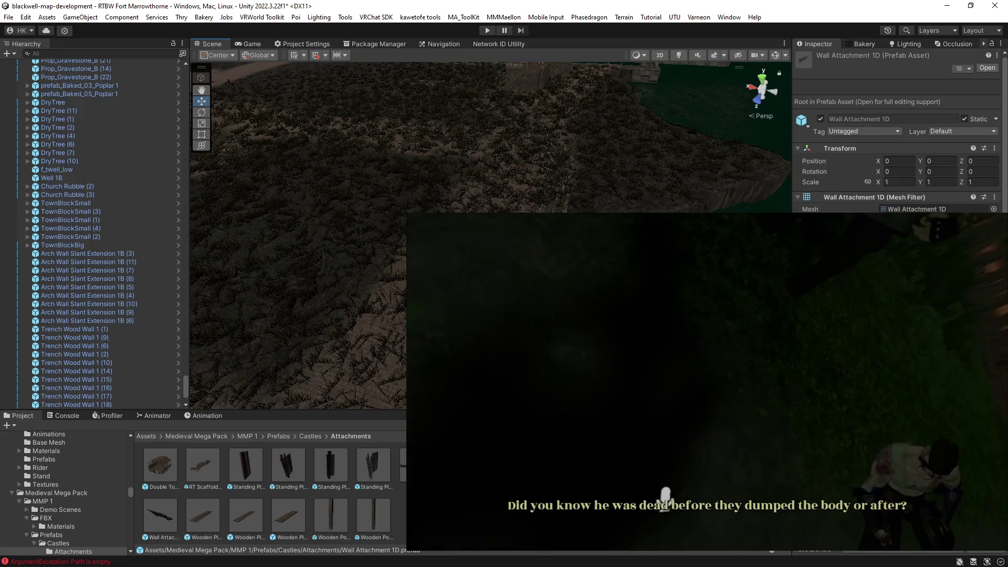
# Drag a Wall Attachment 1D prefab into the scene and orbit the view onto it.
pyautogui.moveTo(160, 517); pyautogui.dragTo(525, 315)
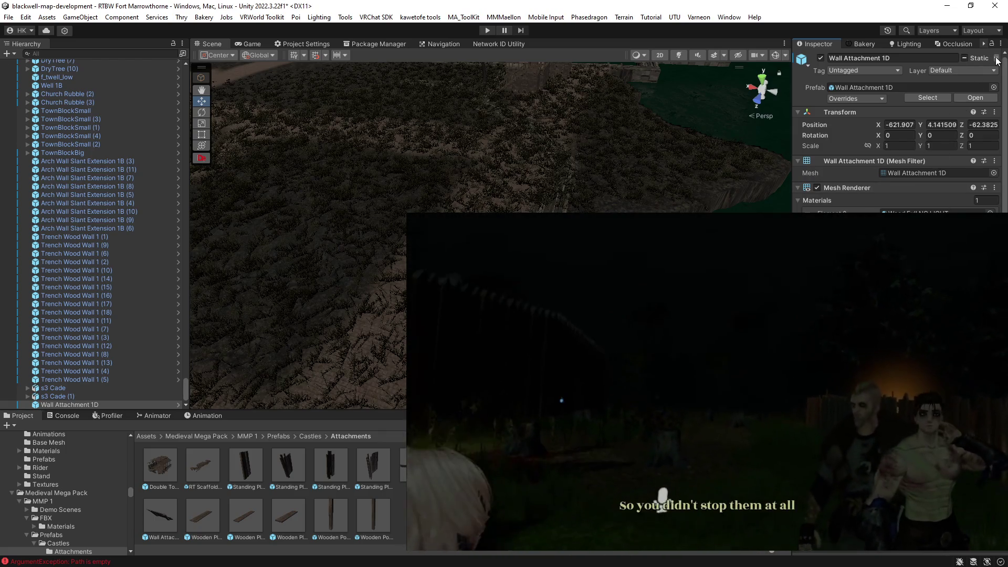
pyautogui.click(980, 73)
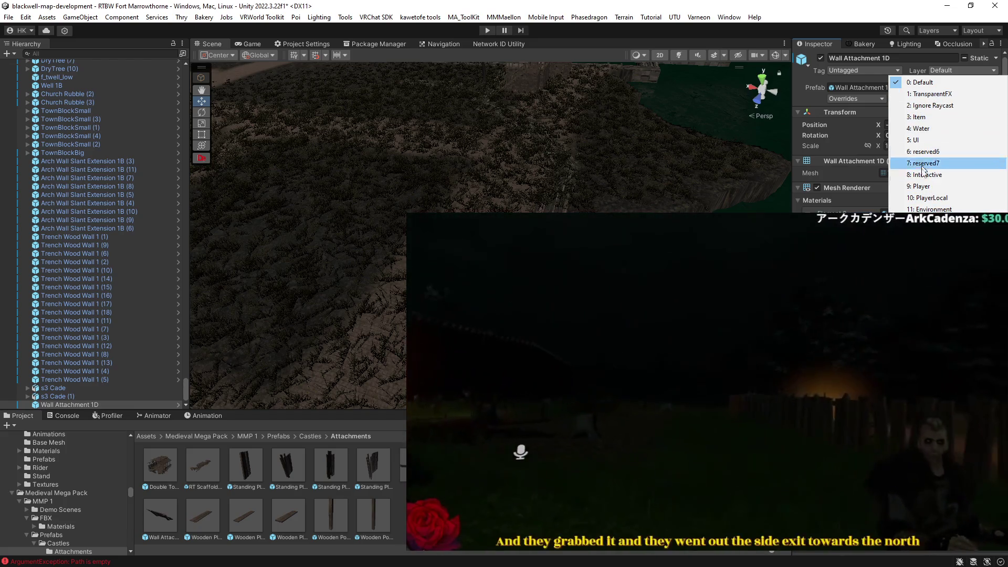
pyautogui.moveTo(336, 237)
pyautogui.mouseDown()
pyautogui.moveTo(315, 226)
pyautogui.moveTo(588, 118)
pyautogui.mouseUp()
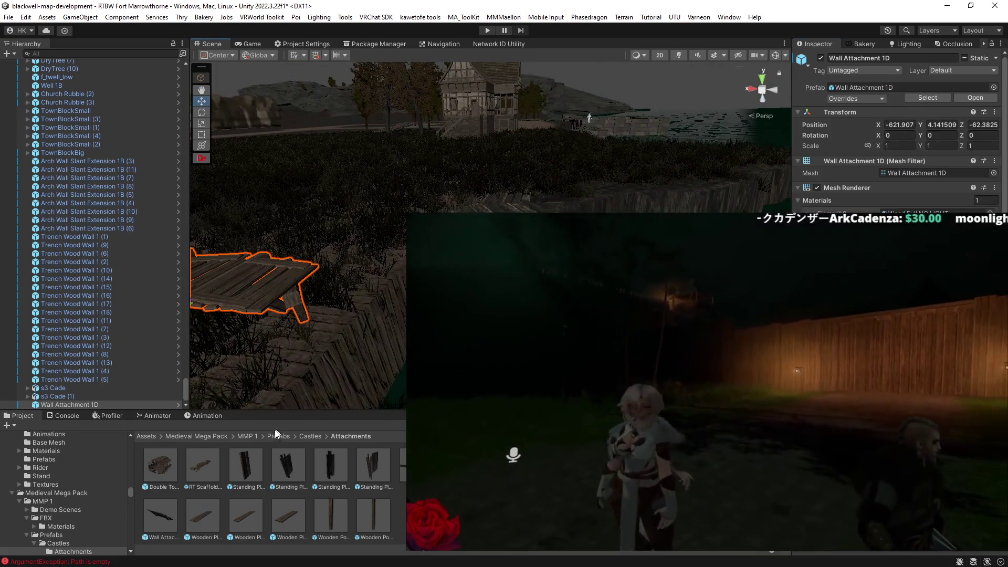
pyautogui.click(246, 436)
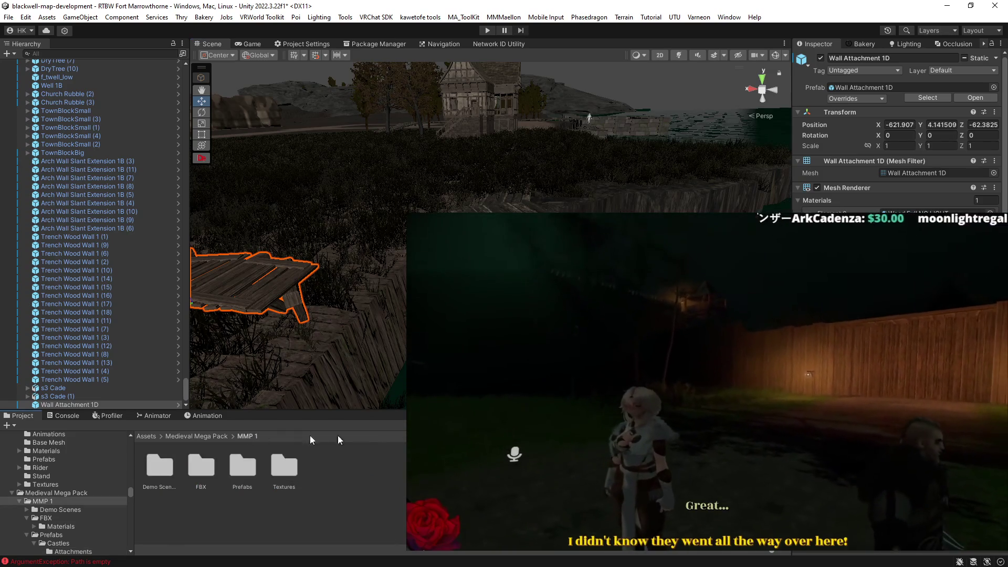
# Search 'dock' within the Medieval Mega Pack and open the Docks prefab folder.
pyautogui.click(187, 438)
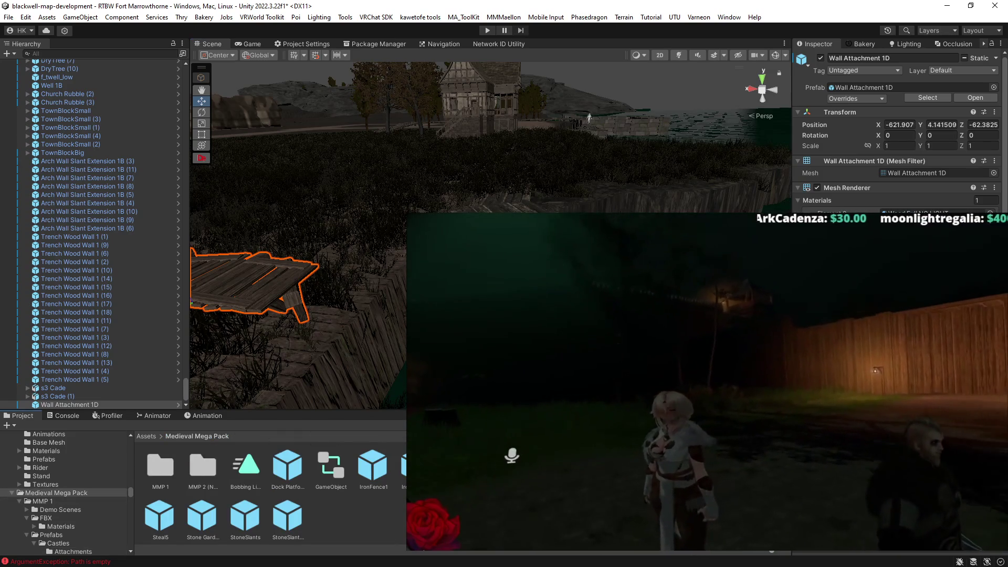
pyautogui.write('dock')
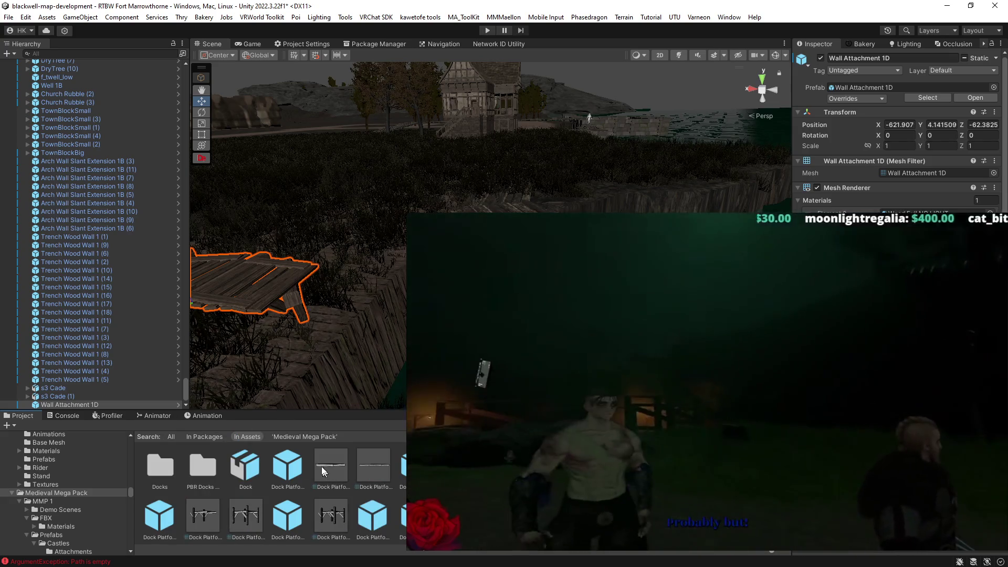
pyautogui.click(303, 438)
pyautogui.scroll(-3, 350, 507)
pyautogui.scroll(5, 350, 507)
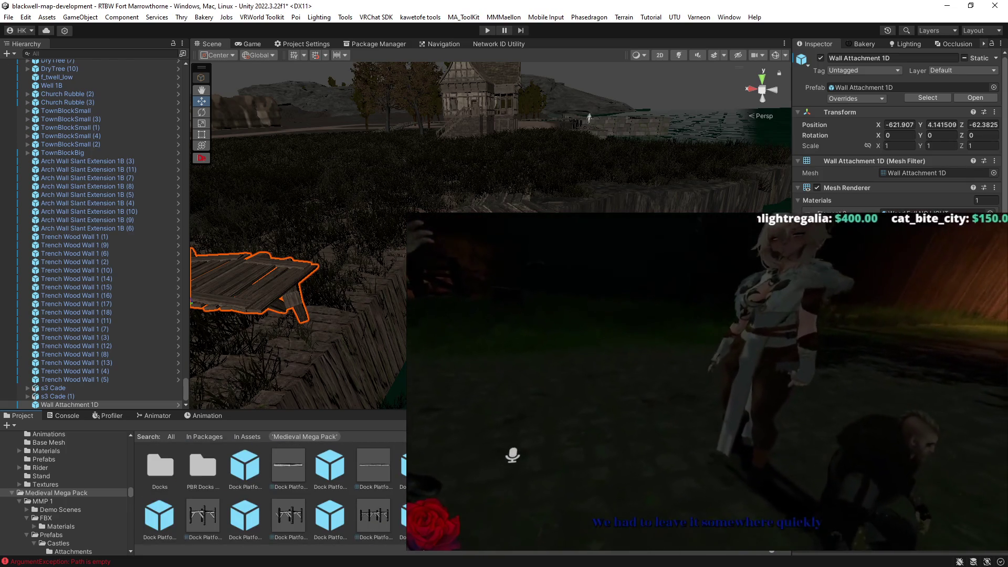
pyautogui.click(167, 468)
pyautogui.moveTo(198, 473); pyautogui.dragTo(161, 473)
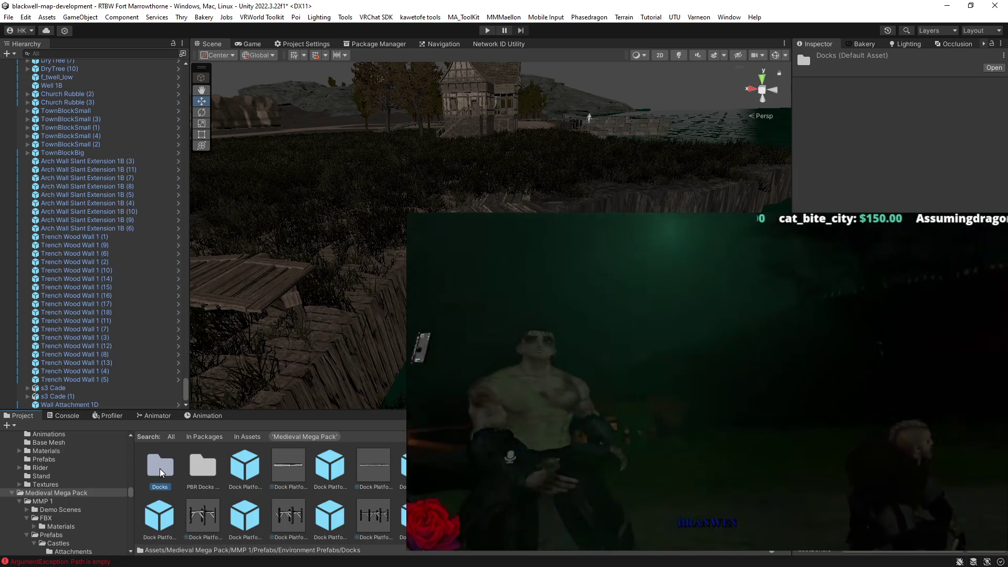
pyautogui.doubleClick(161, 473)
pyautogui.click(292, 471)
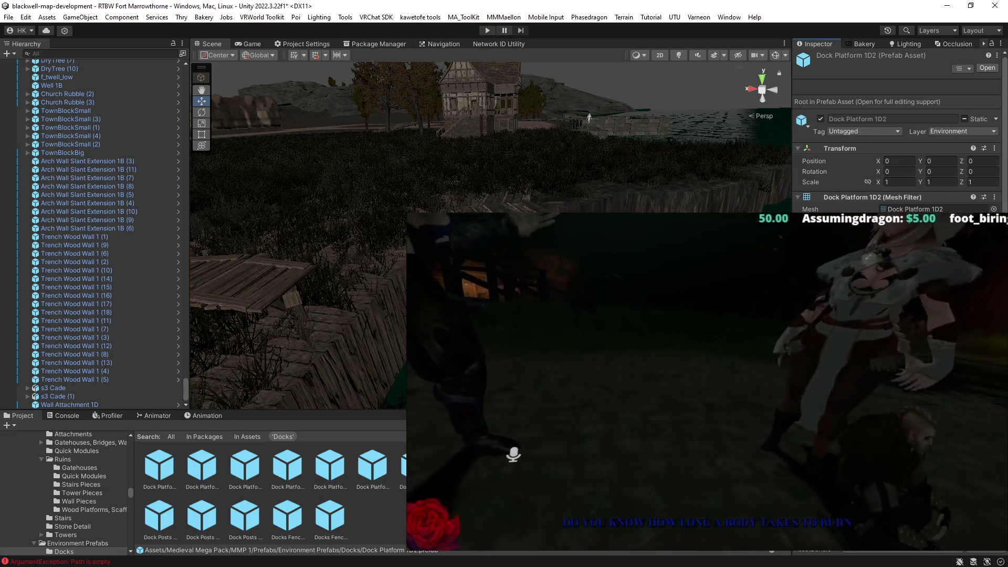
pyautogui.moveTo(473, 137); pyautogui.dragTo(455, 155)
pyautogui.moveTo(607, 91); pyautogui.dragTo(688, 67)
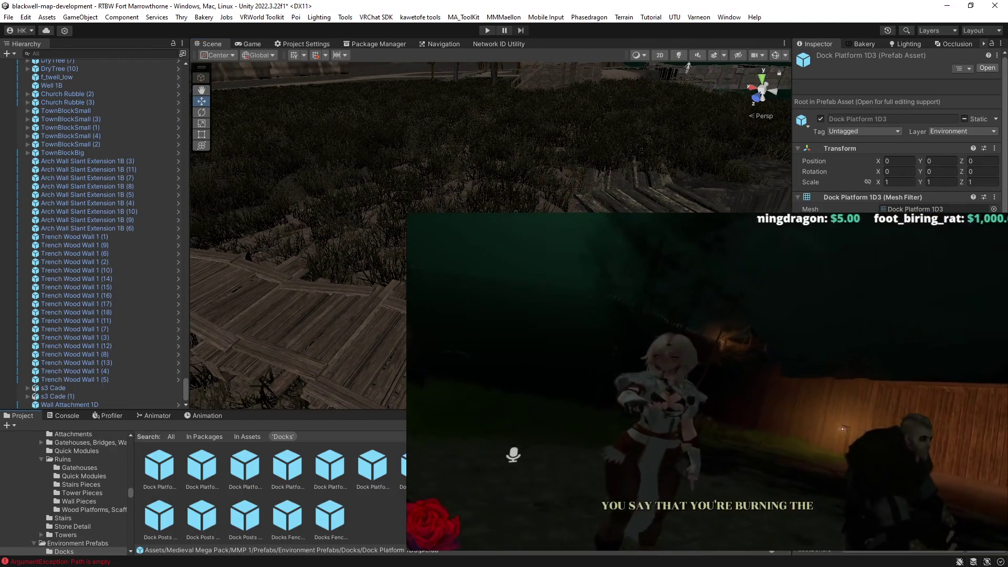
pyautogui.press('Right')
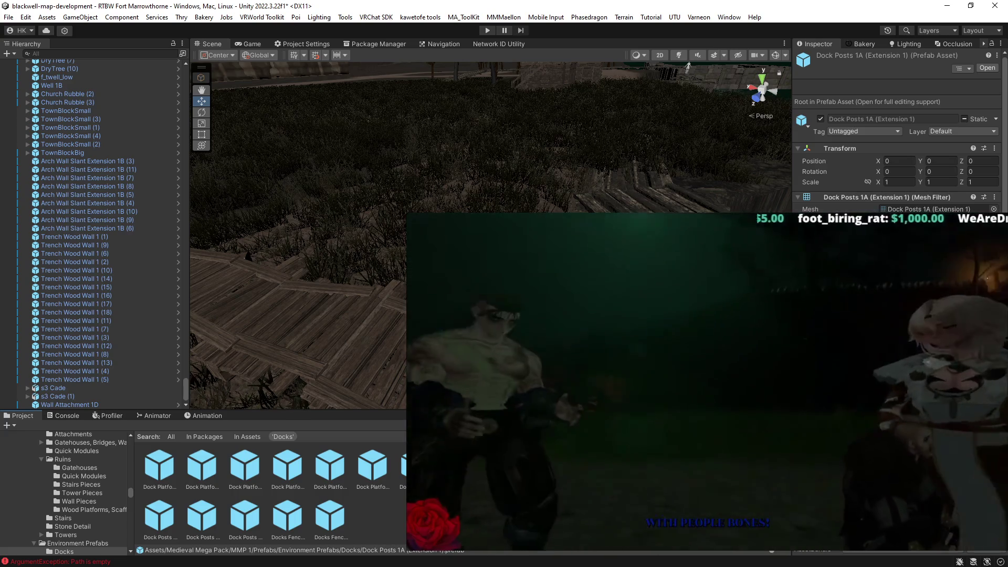
# Compare Dock Posts, Docks Fencing and Dock Platform 1A2–1B, then drag Dock Platform 1A2 near the trench.
pyautogui.click(163, 520)
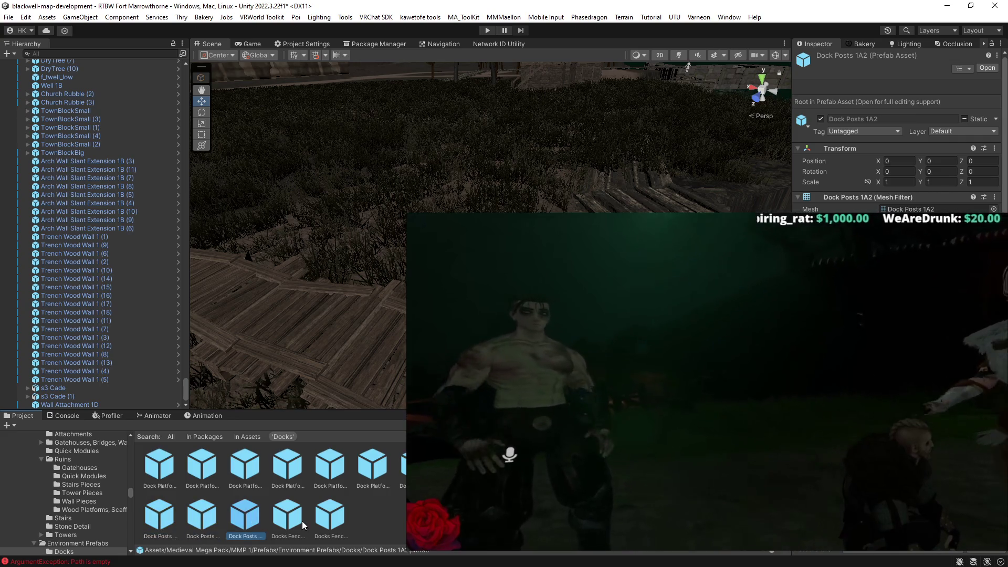
pyautogui.click(331, 520)
pyautogui.click(159, 464)
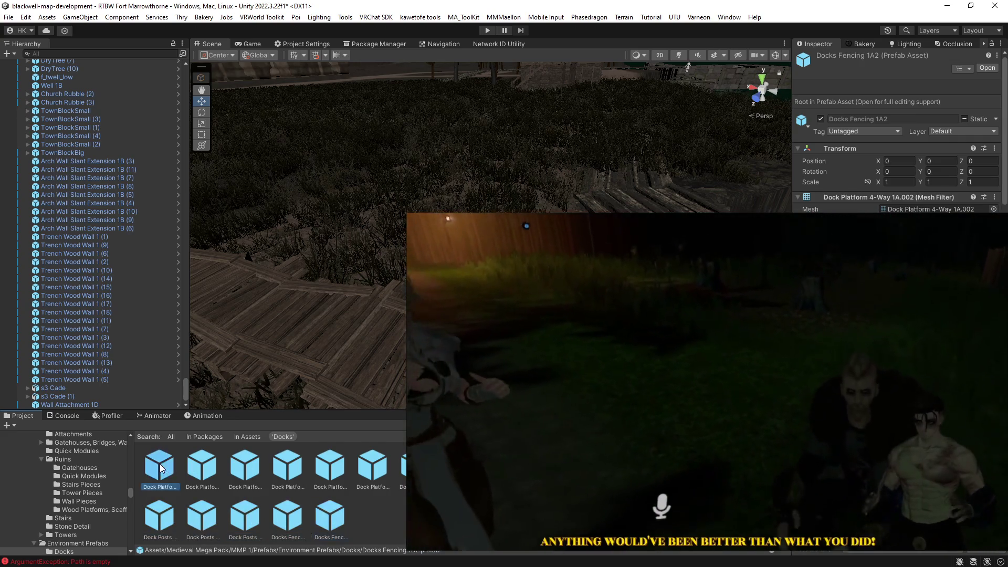
pyautogui.click(201, 465)
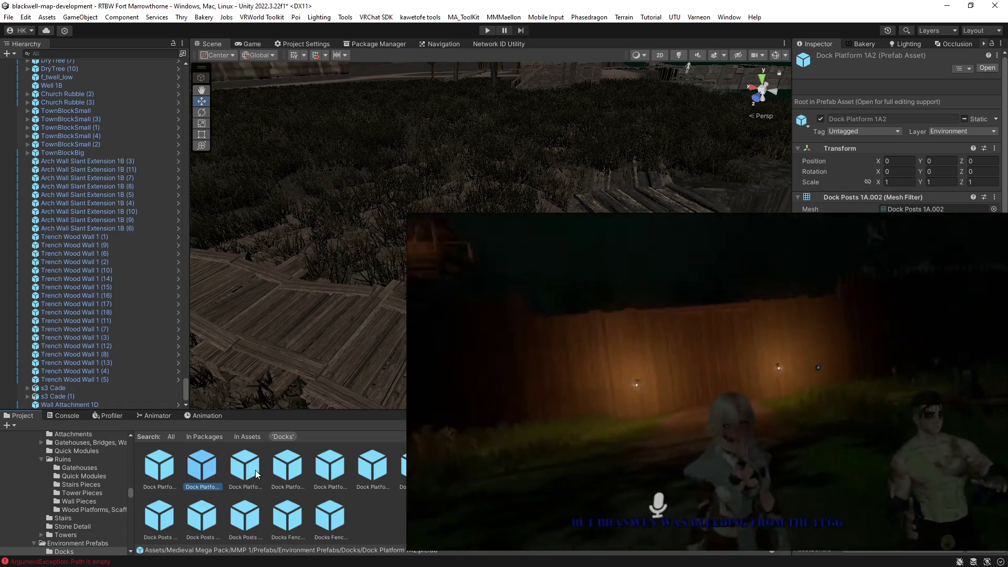
pyautogui.click(254, 473)
pyautogui.click(300, 475)
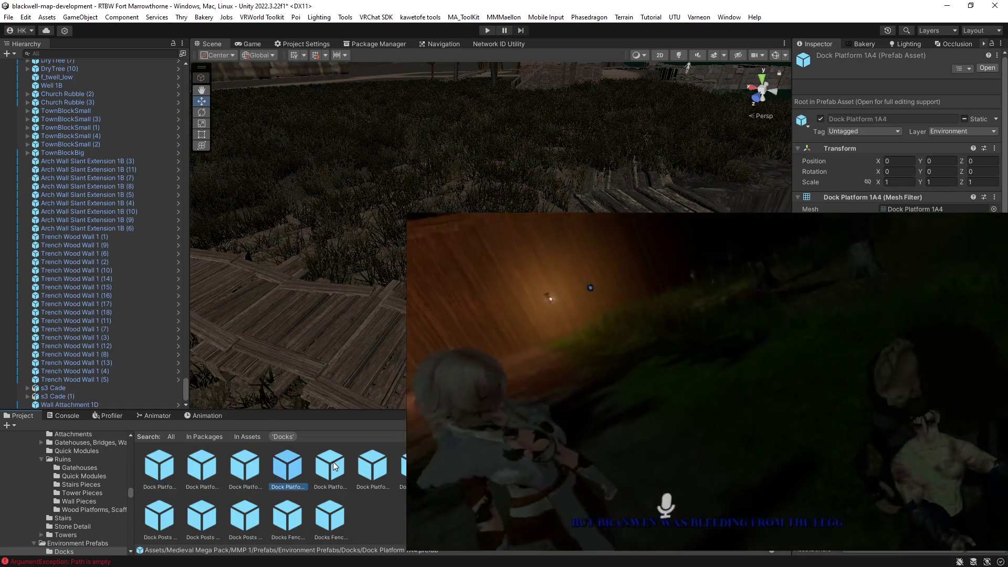
pyautogui.click(330, 466)
pyautogui.click(372, 466)
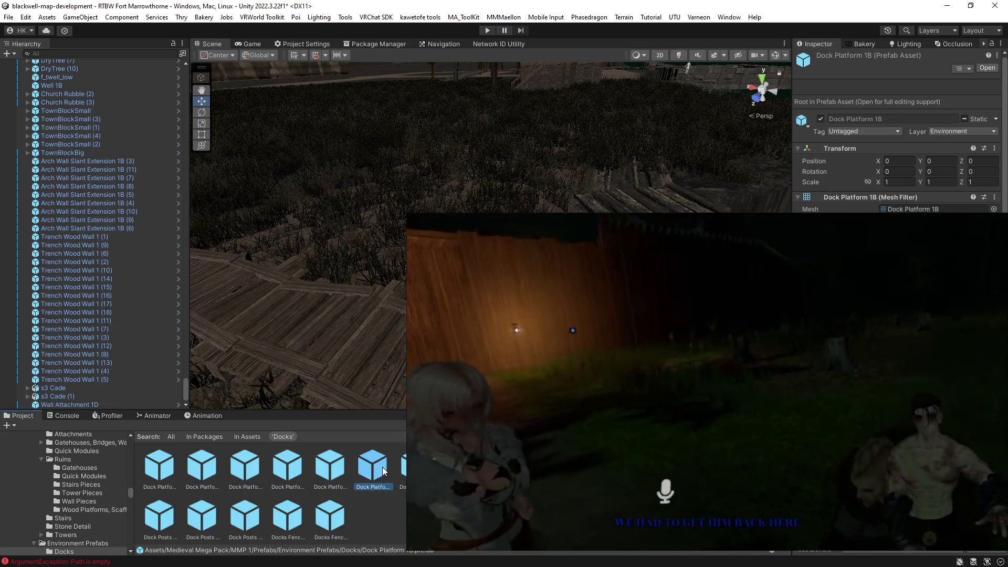
pyautogui.click(414, 466)
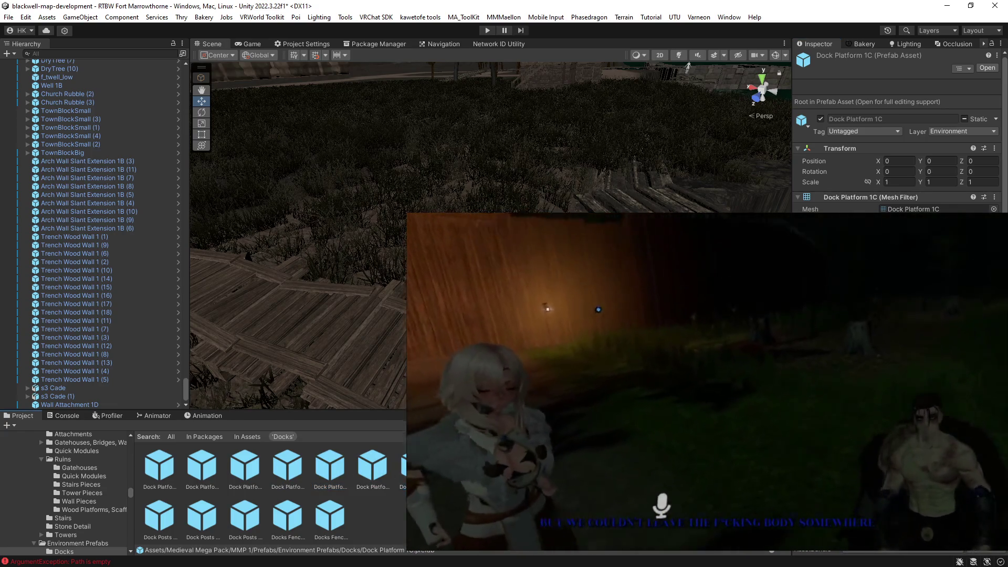
pyautogui.moveTo(200, 470)
pyautogui.mouseDown()
pyautogui.moveTo(285, 394)
pyautogui.moveTo(196, 391)
pyautogui.mouseUp()
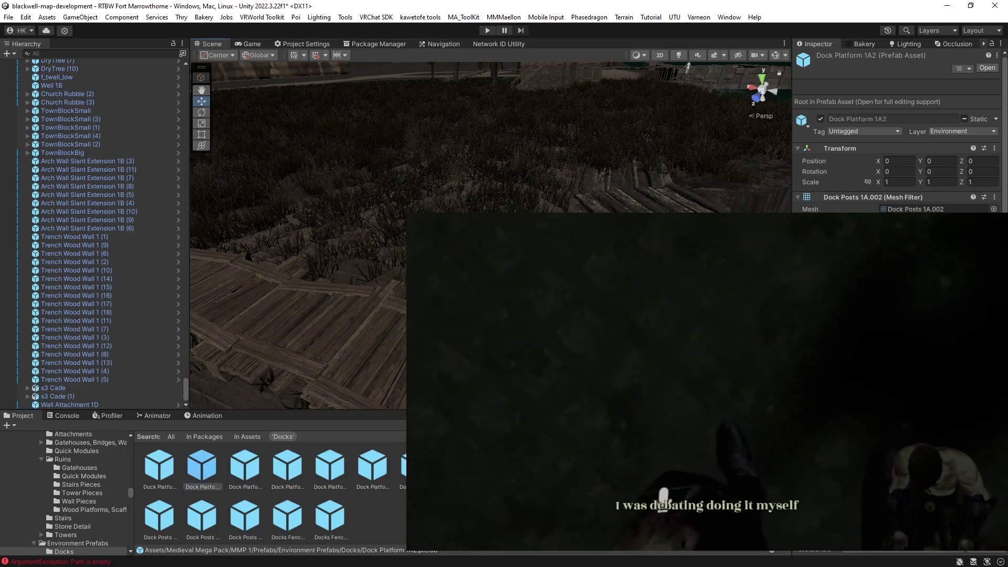
pyautogui.moveTo(469, 211); pyautogui.dragTo(469, 220)
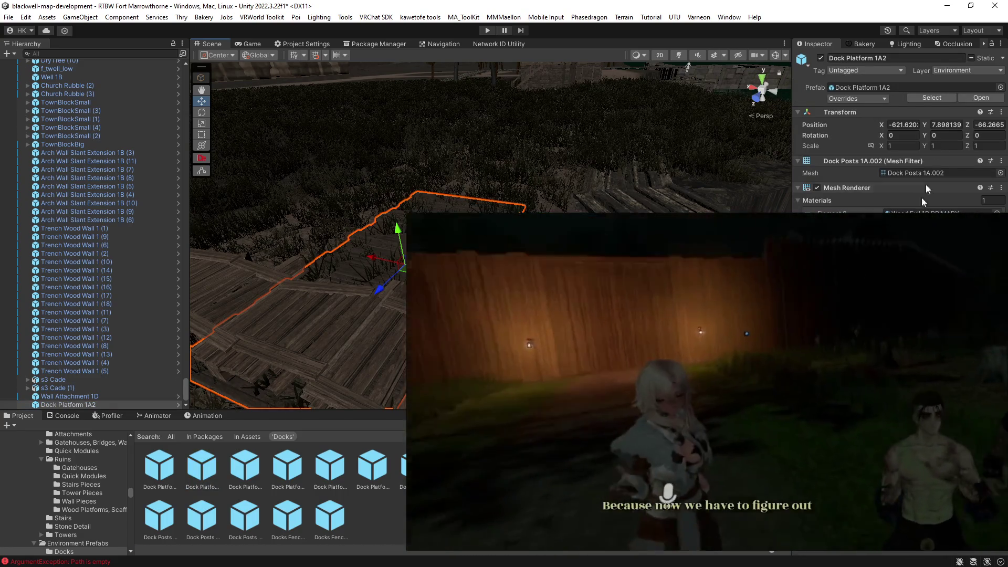
# Rotate the new Dock Platform 1A2 around Y, trying -45 degrees.
pyautogui.click(1003, 59)
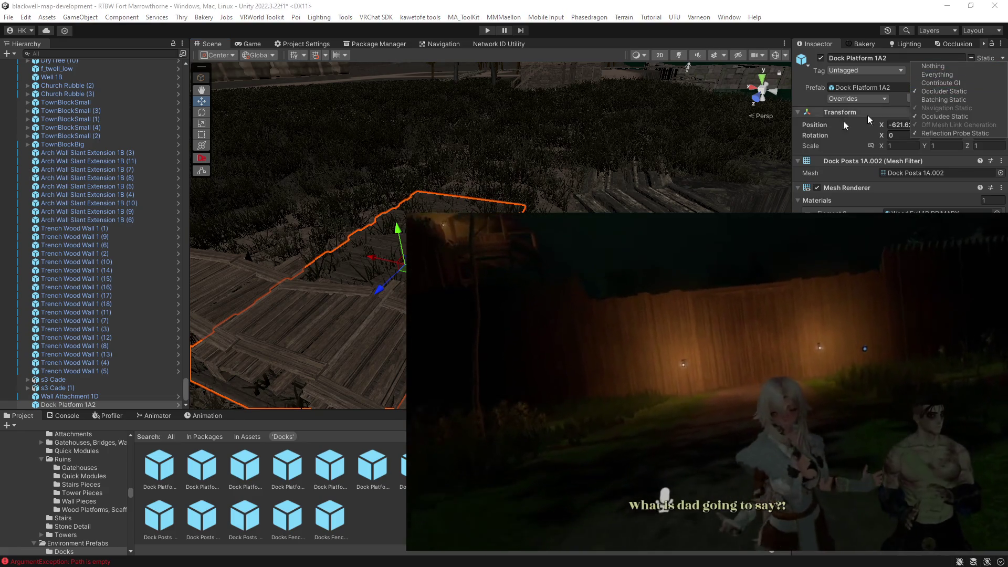
pyautogui.press('Escape')
pyautogui.press('e')
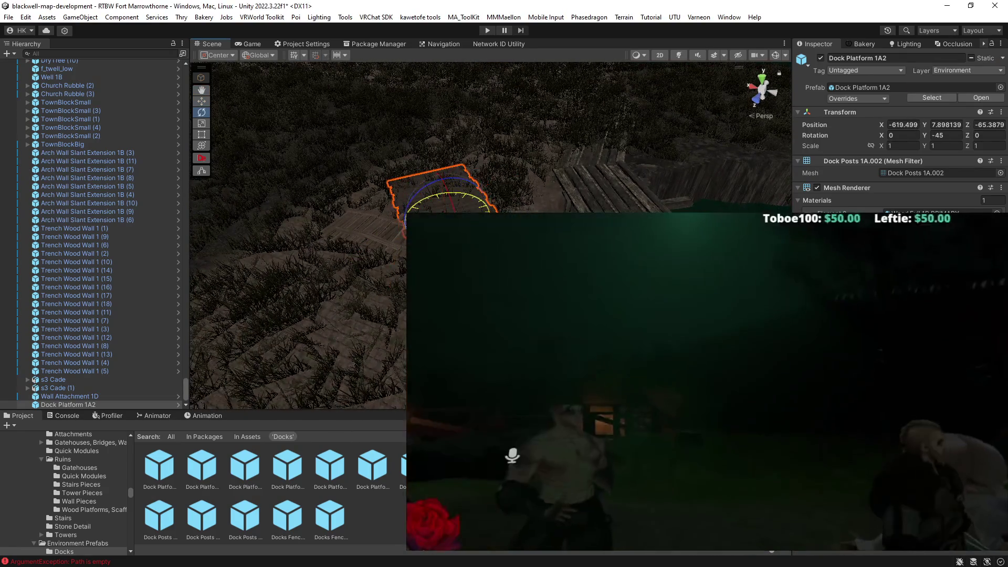
pyautogui.moveTo(462, 199); pyautogui.dragTo(456, 206)
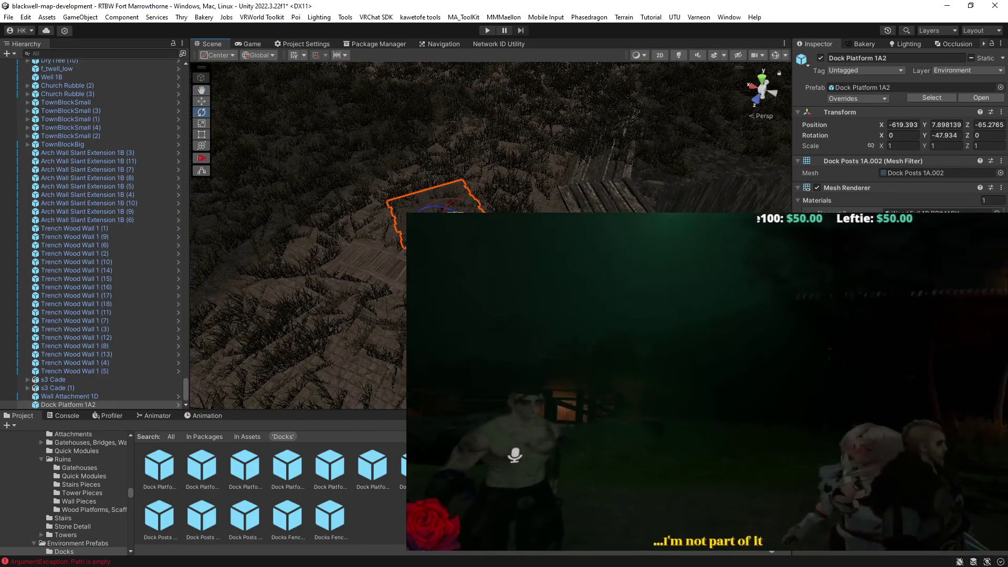
pyautogui.click(945, 135)
pyautogui.press('BackSpace')
pyautogui.moveTo(406, 247); pyautogui.dragTo(399, 273)
# Shift the platform alongside the trench wall and settle its Y rotation at -30.
pyautogui.press('w')
pyautogui.press('e')
pyautogui.moveTo(451, 194); pyautogui.dragTo(473, 203)
pyautogui.moveTo(472, 158)
pyautogui.mouseDown()
pyautogui.moveTo(498, 149)
pyautogui.moveTo(491, 168)
pyautogui.moveTo(534, 157)
pyautogui.moveTo(524, 157)
pyautogui.moveTo(749, 182)
pyautogui.moveTo(588, 252)
pyautogui.mouseUp()
pyautogui.scroll(3, 491, 168)
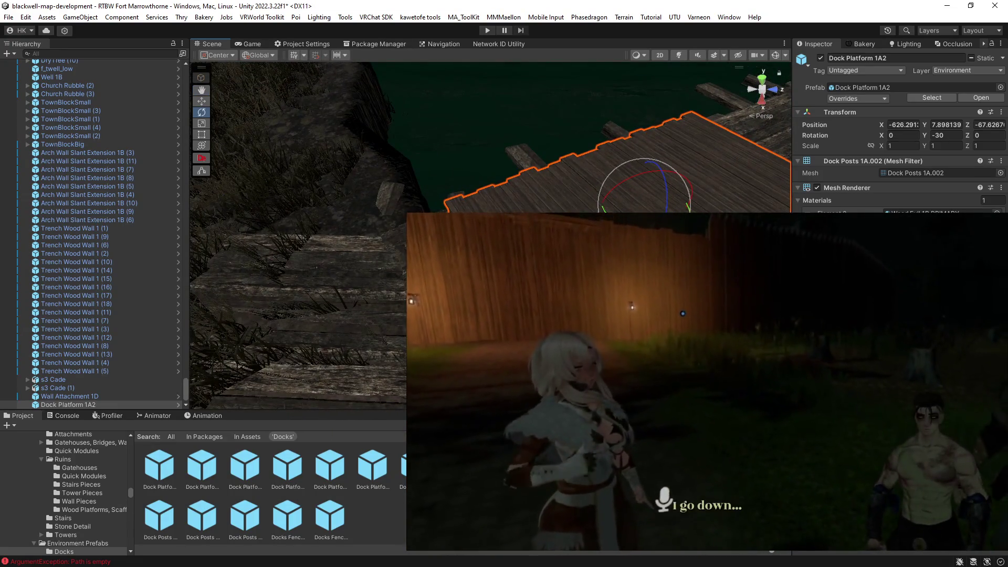
pyautogui.click(525, 173)
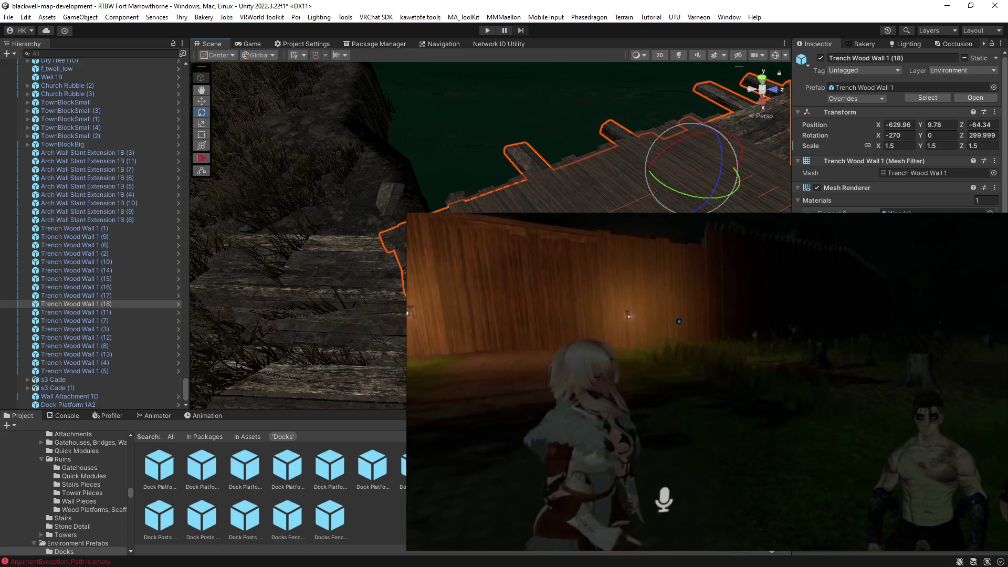
# Range-select Trench Wood Wall 1 (1) through (18) in the Hierarchy.
pyautogui.click(294, 220)
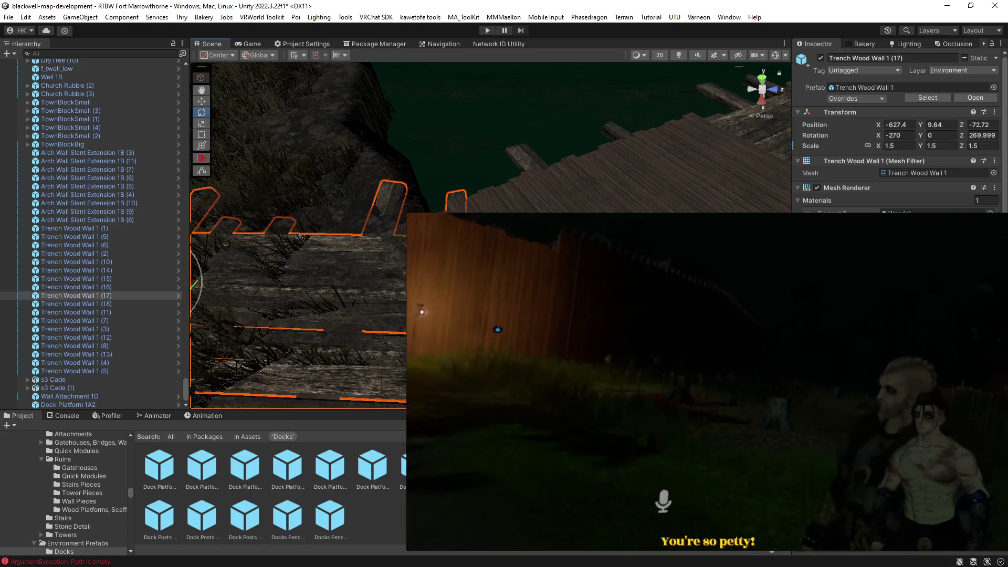
pyautogui.scroll(-10, 898, 137)
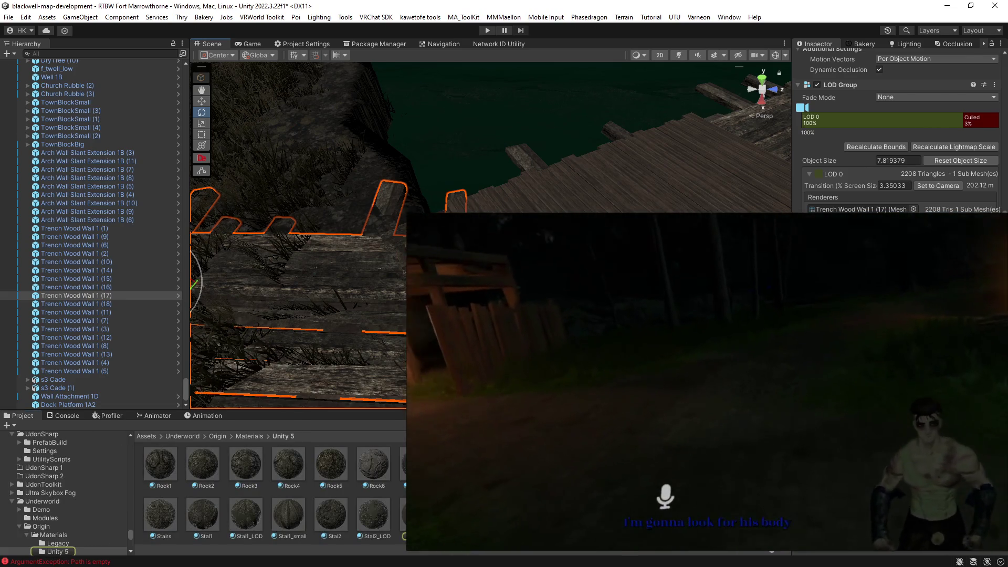
pyautogui.click(63, 404)
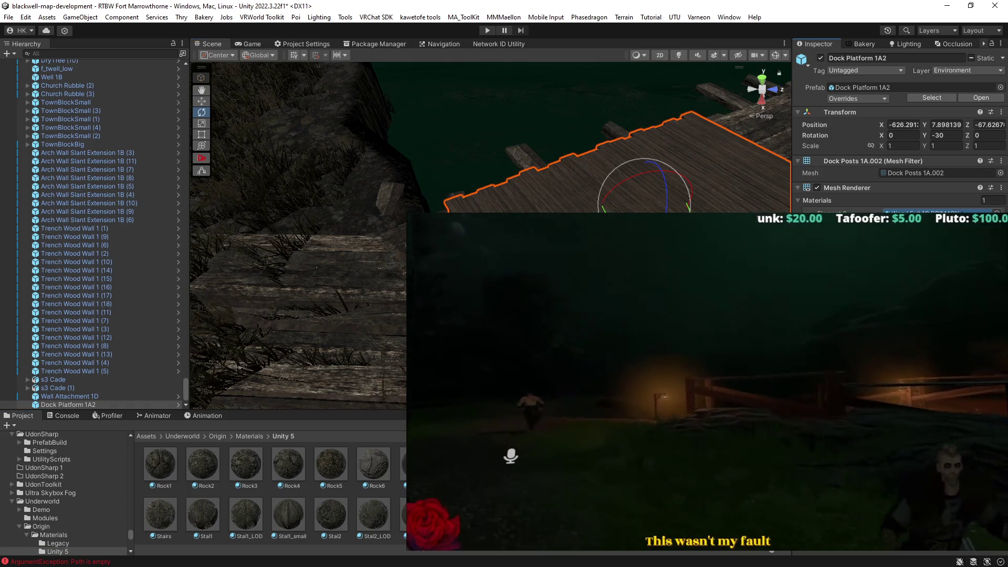
pyautogui.moveTo(399, 157)
pyautogui.mouseDown()
pyautogui.moveTo(289, 173)
pyautogui.moveTo(284, 158)
pyautogui.moveTo(399, 168)
pyautogui.moveTo(318, 166)
pyautogui.moveTo(396, 194)
pyautogui.moveTo(326, 234)
pyautogui.moveTo(678, 73)
pyautogui.mouseUp()
pyautogui.scroll(3, 283, 157)
pyautogui.click(326, 234)
pyautogui.scroll(-10, 679, 74)
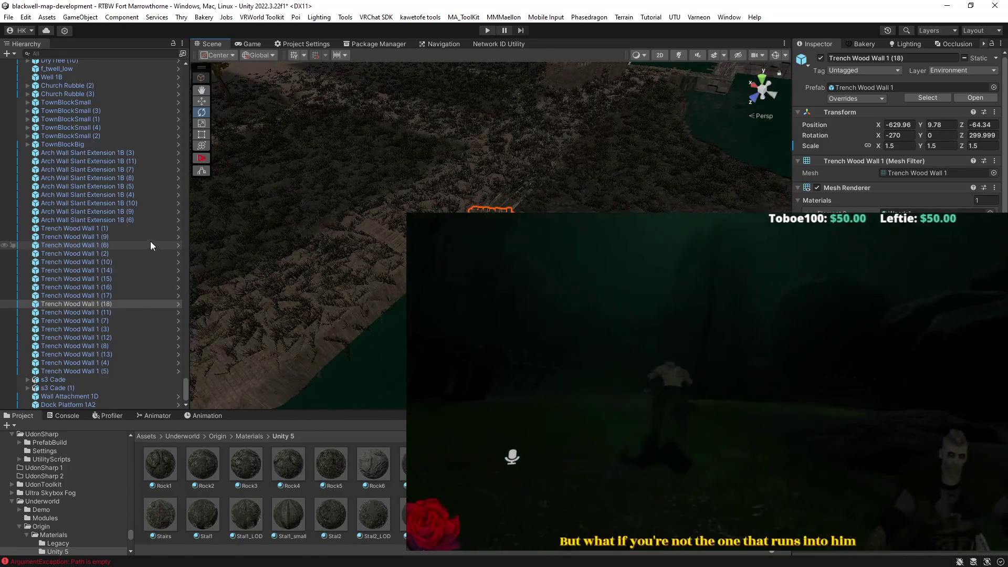
pyautogui.click(139, 230)
pyautogui.keyDown('shift'); pyautogui.click(126, 371); pyautogui.keyUp('shift')
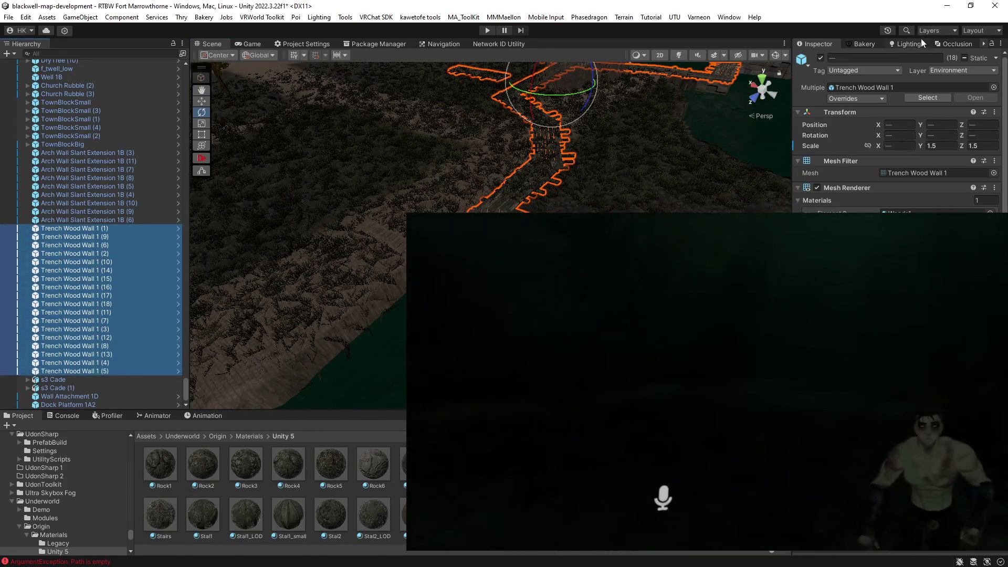
# Deactivate the 18 selected trench walls and select Dock Platform 1A2.
pyautogui.click(820, 58)
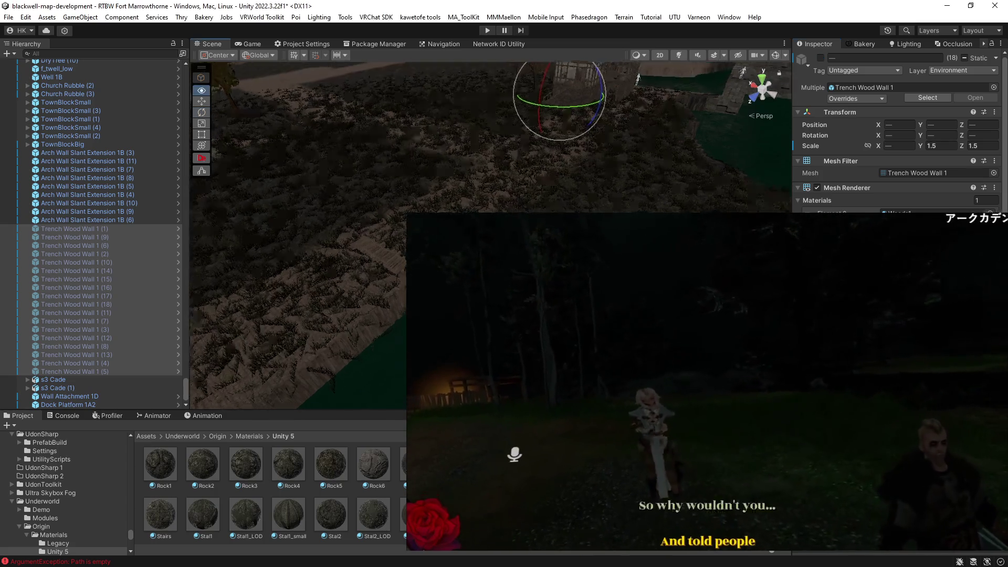
pyautogui.click(496, 207)
# Frame Dock Platform 1A2, switch handles to Local, and set its Z scale to 1.5.
pyautogui.press('f')
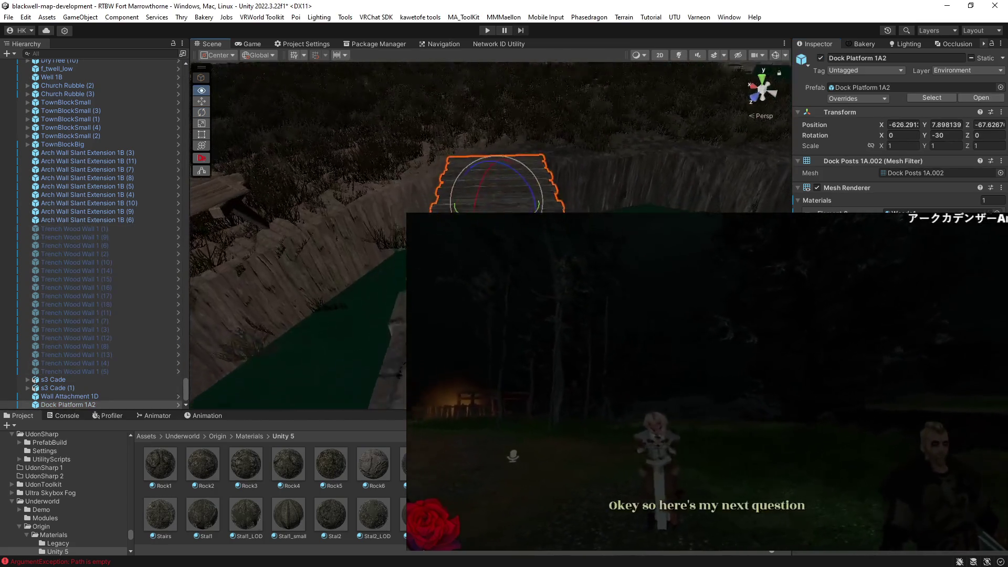
pyautogui.click(266, 54)
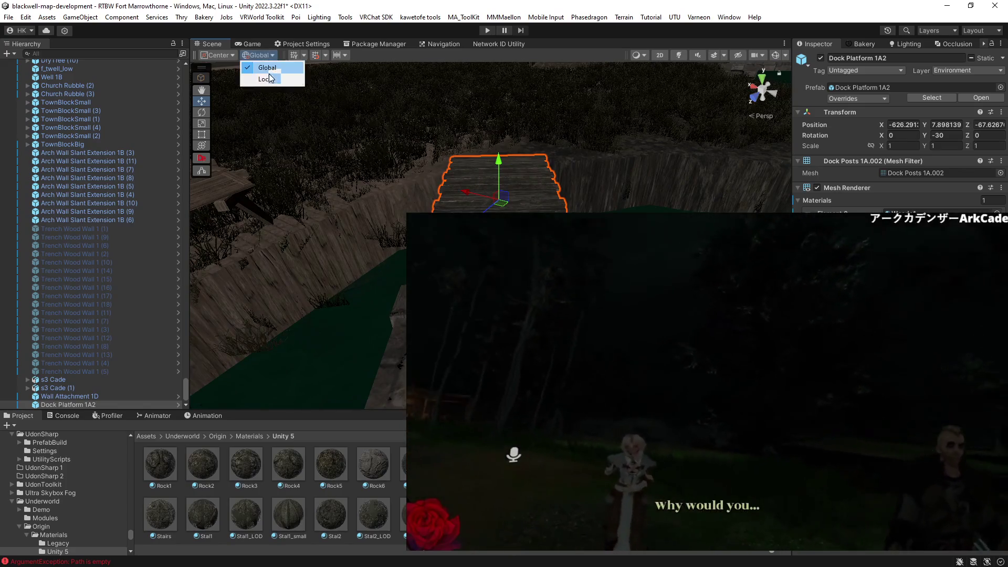
pyautogui.click(265, 79)
pyautogui.moveTo(455, 201)
pyautogui.mouseDown()
pyautogui.moveTo(189, 225)
pyautogui.moveTo(351, 227)
pyautogui.moveTo(323, 222)
pyautogui.moveTo(402, 272)
pyautogui.moveTo(317, 259)
pyautogui.moveTo(307, 239)
pyautogui.mouseUp()
pyautogui.press('r')
pyautogui.moveTo(489, 184); pyautogui.dragTo(506, 182)
pyautogui.click(987, 145)
pyautogui.write('1.5')
# Move the shortened platform along the trench, nudging it along X and lowering it slightly.
pyautogui.moveTo(315, 237); pyautogui.dragTo(373, 189)
pyautogui.moveTo(609, 199)
pyautogui.mouseDown()
pyautogui.moveTo(619, 194)
pyautogui.moveTo(399, 315)
pyautogui.moveTo(399, 357)
pyautogui.moveTo(679, 122)
pyautogui.moveTo(548, 200)
pyautogui.mouseUp()
pyautogui.moveTo(461, 194); pyautogui.dragTo(453, 196)
pyautogui.moveTo(496, 152)
pyautogui.mouseDown()
pyautogui.moveTo(290, 225)
pyautogui.moveTo(468, 198)
pyautogui.moveTo(333, 247)
pyautogui.mouseUp()
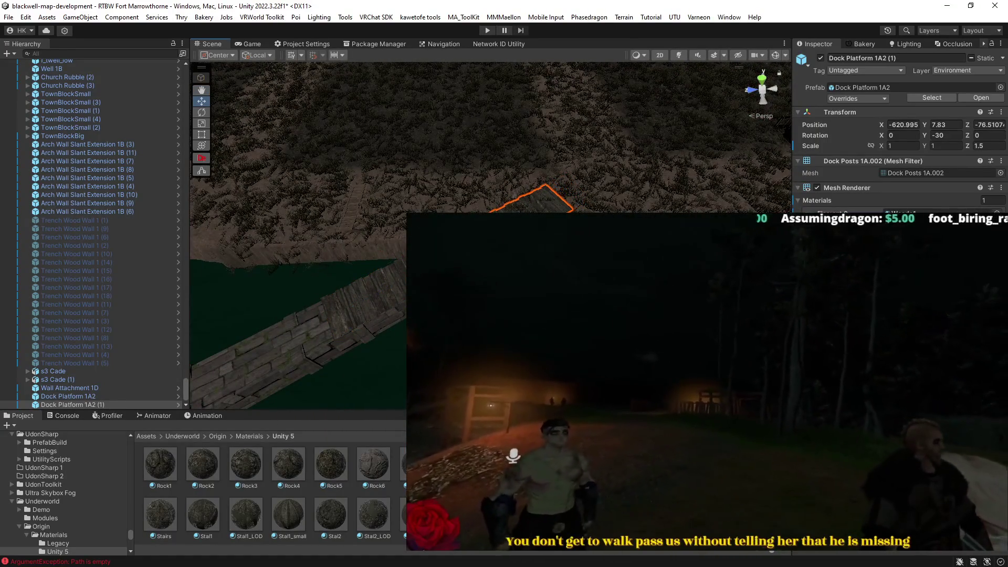
pyautogui.scroll(10, 525, 158)
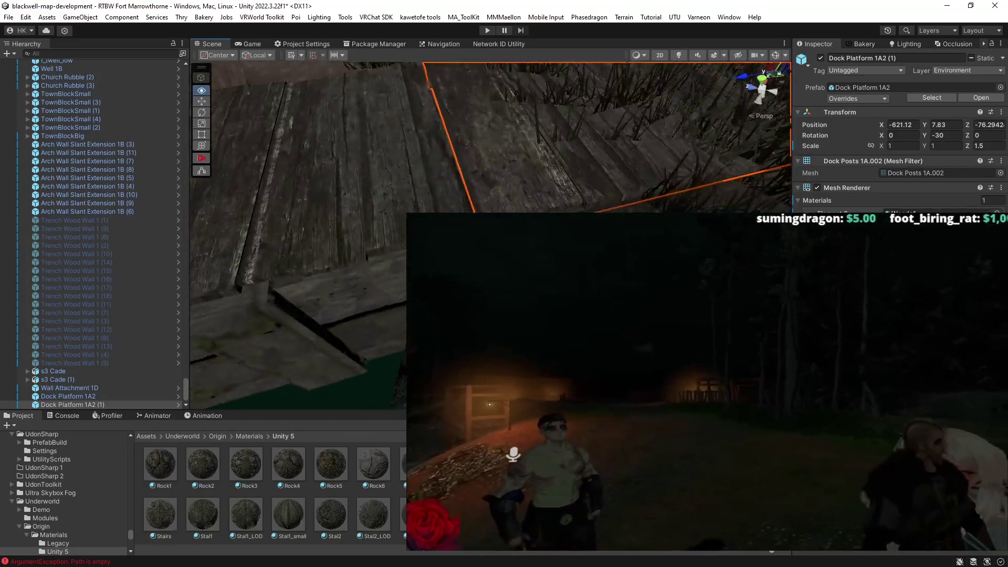
pyautogui.scroll(3, 330, 237)
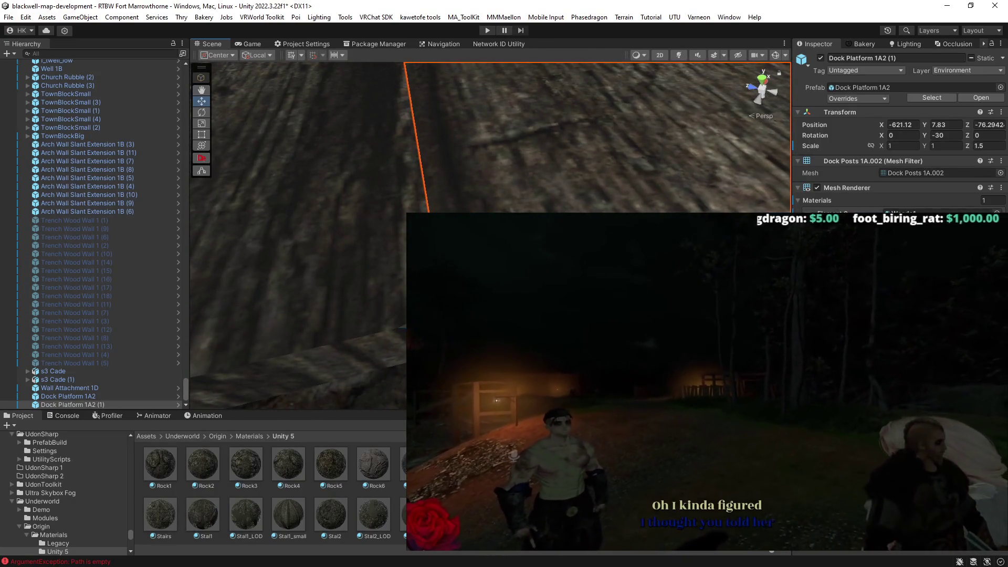
pyautogui.scroll(-5, 296, 236)
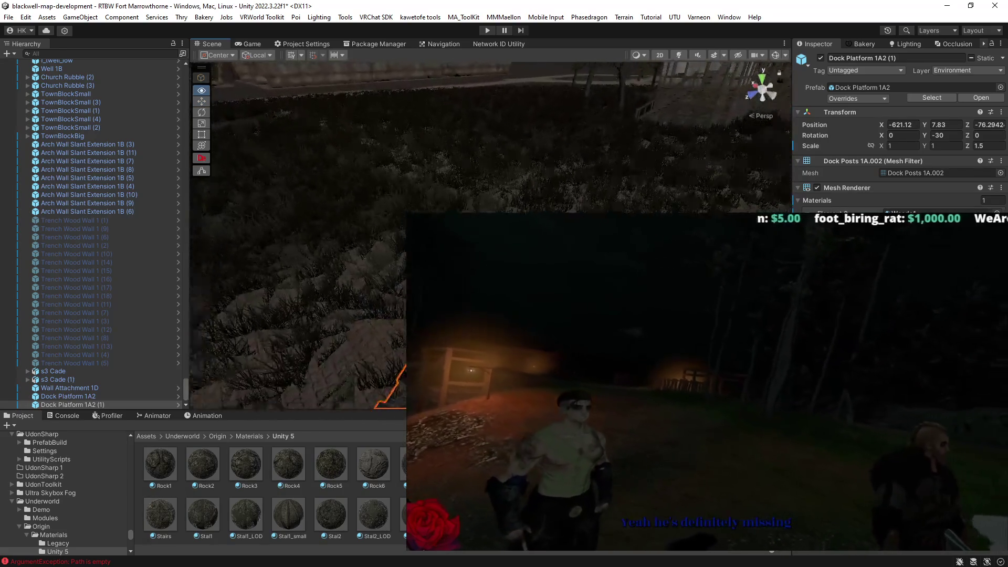
pyautogui.scroll(5, 398, 203)
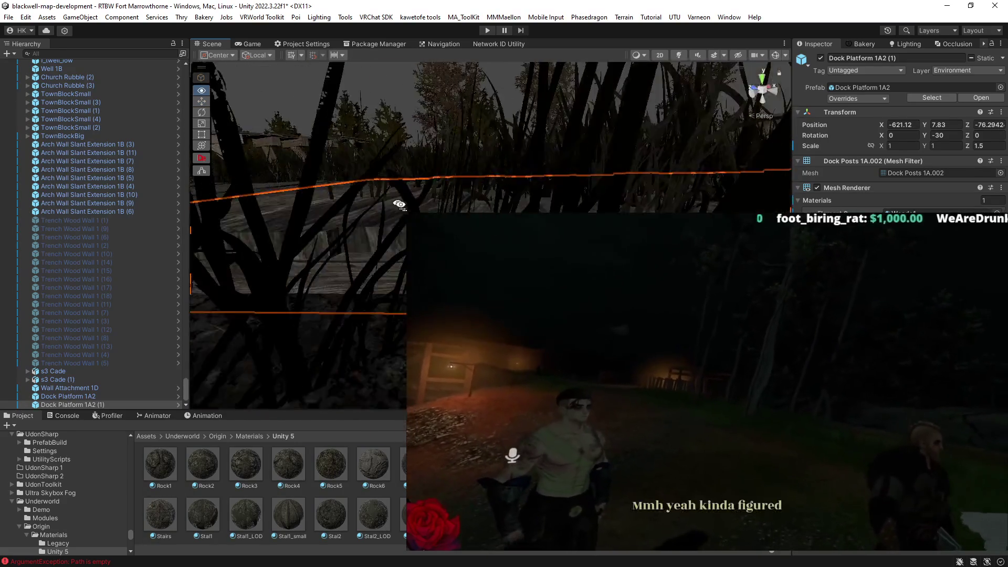
pyautogui.scroll(-5, 397, 203)
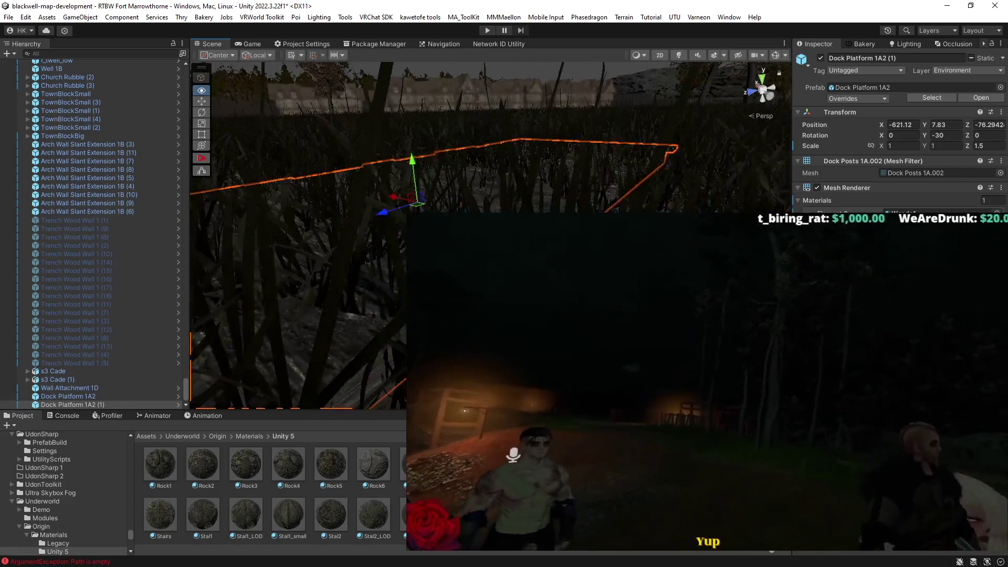
pyautogui.click(113, 219)
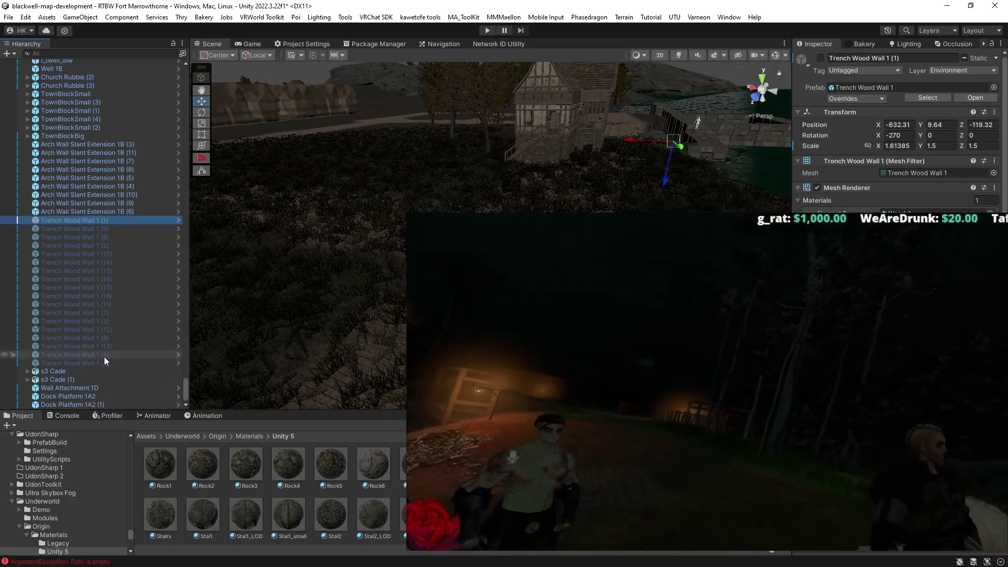
# Reactivate the 18 trench walls and undo Dock Platform 1A2 (1)'s rotation back to 0.
pyautogui.keyDown('shift'); pyautogui.click(102, 362); pyautogui.keyUp('shift')
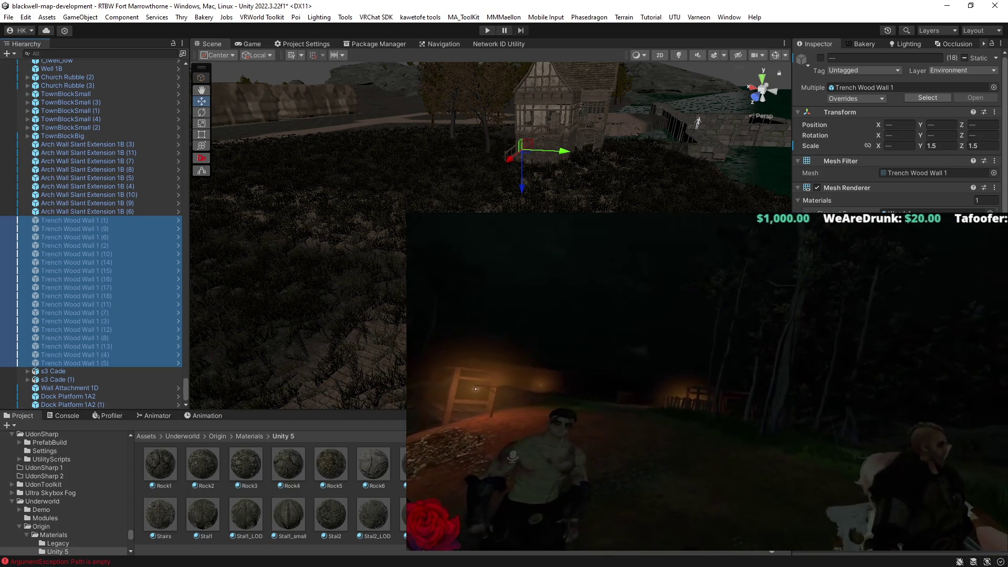
pyautogui.click(820, 57)
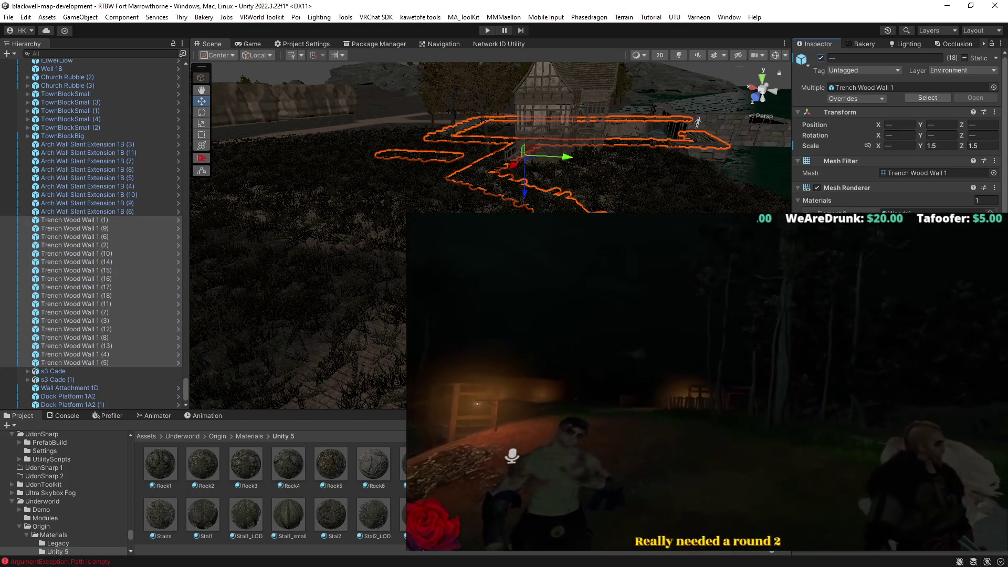
pyautogui.doubleClick(73, 404)
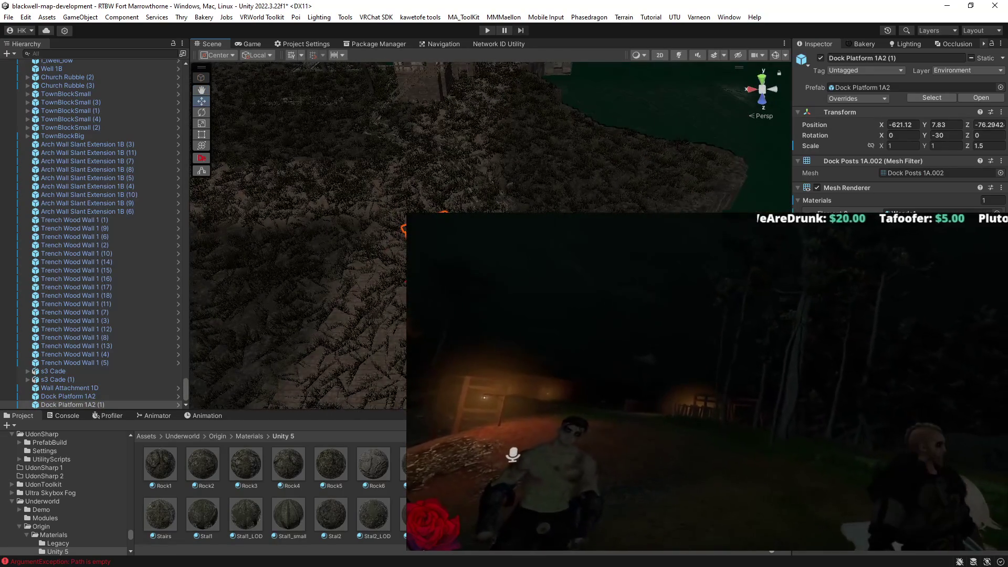
pyautogui.press('e')
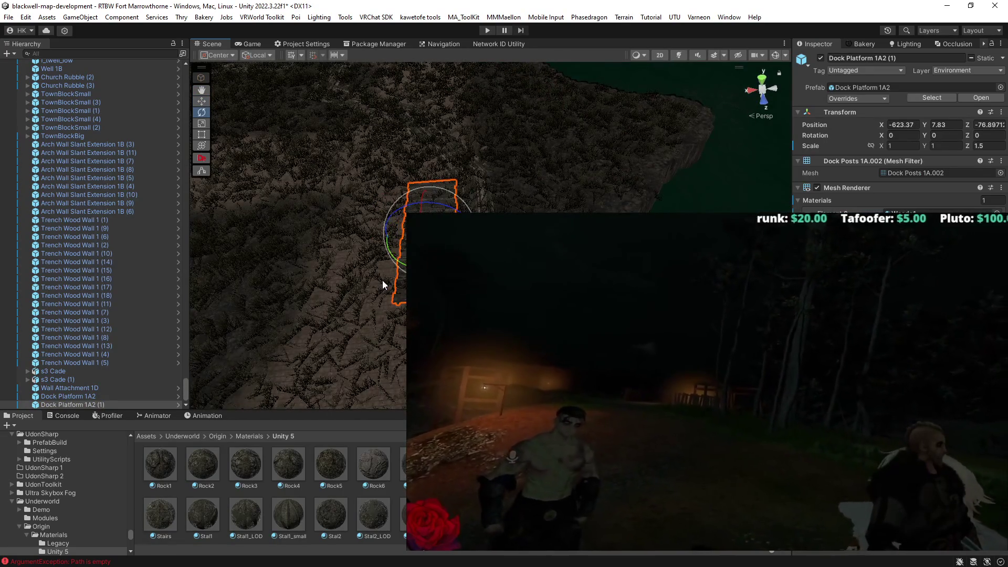
pyautogui.hotkey('ctrl', 'z')
pyautogui.press('w')
pyautogui.hotkey('ctrl', 'z')
pyautogui.press('f')
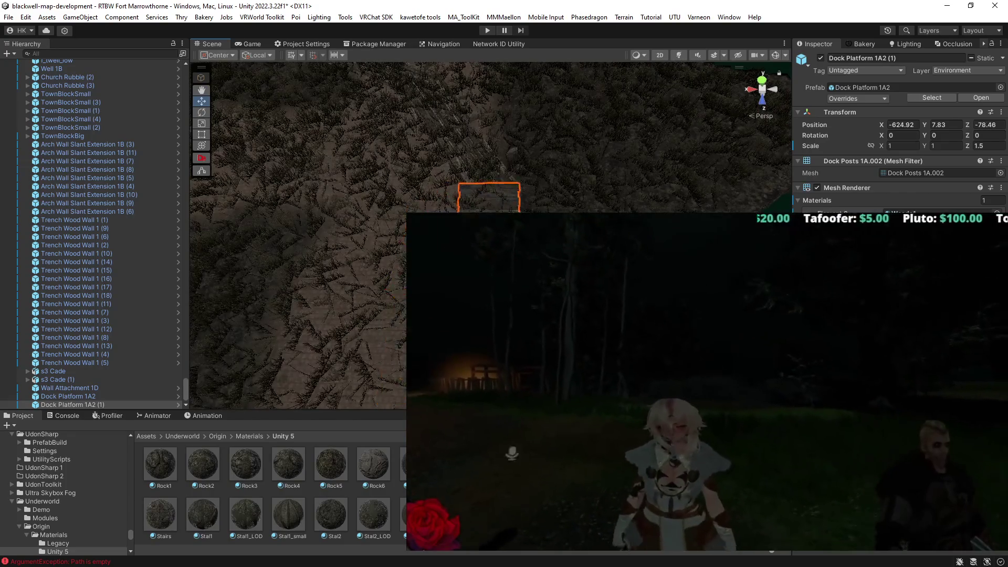
pyautogui.hotkey('ctrl', 'z')
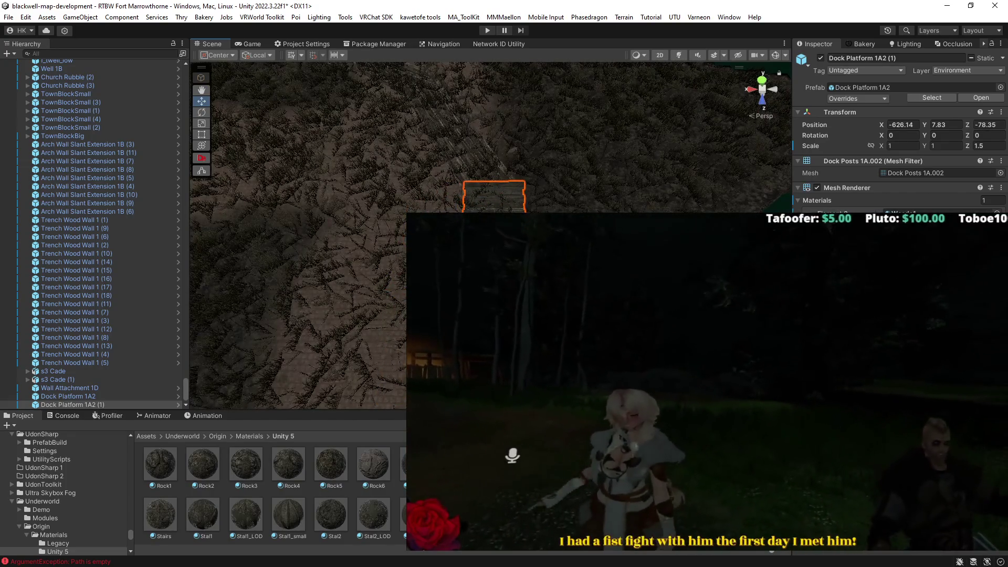
# Set Dock Platform 1A2 (1) Z scale to 2 and drag it beside the original.
pyautogui.click(982, 145)
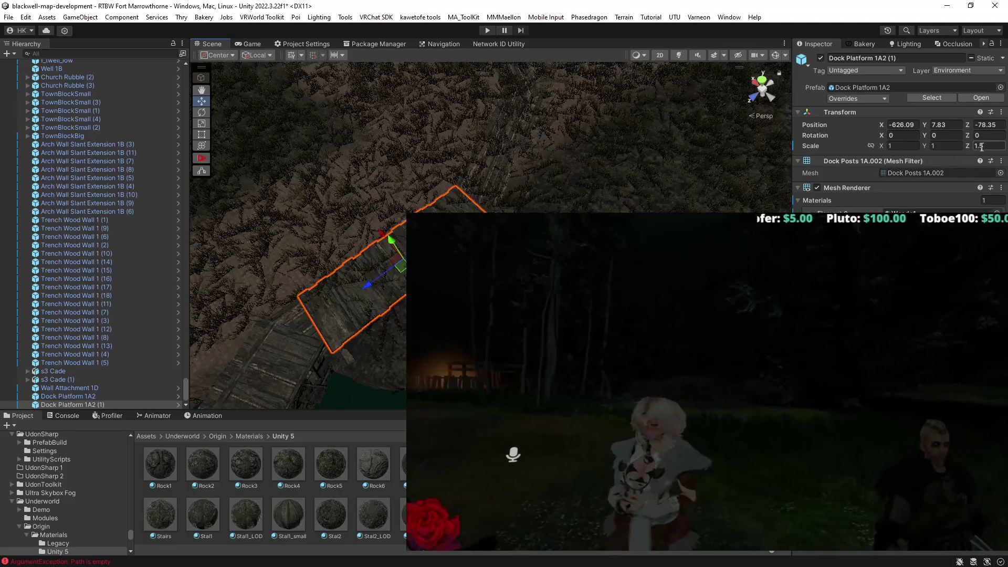
pyautogui.write('2')
pyautogui.press('Return')
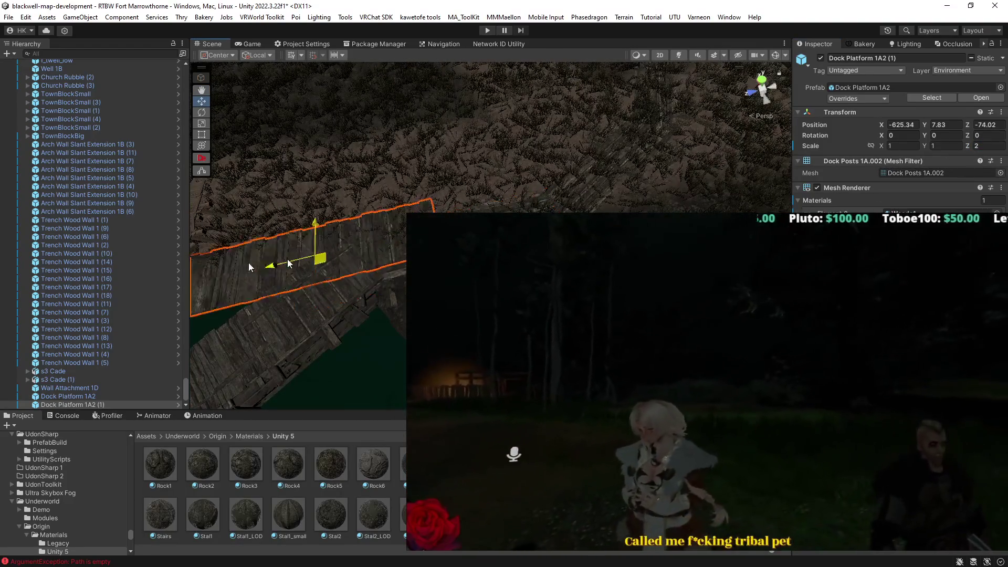
pyautogui.moveTo(415, 262)
pyautogui.mouseDown()
pyautogui.moveTo(450, 187)
pyautogui.moveTo(394, 236)
pyautogui.moveTo(407, 257)
pyautogui.moveTo(429, 249)
pyautogui.mouseUp()
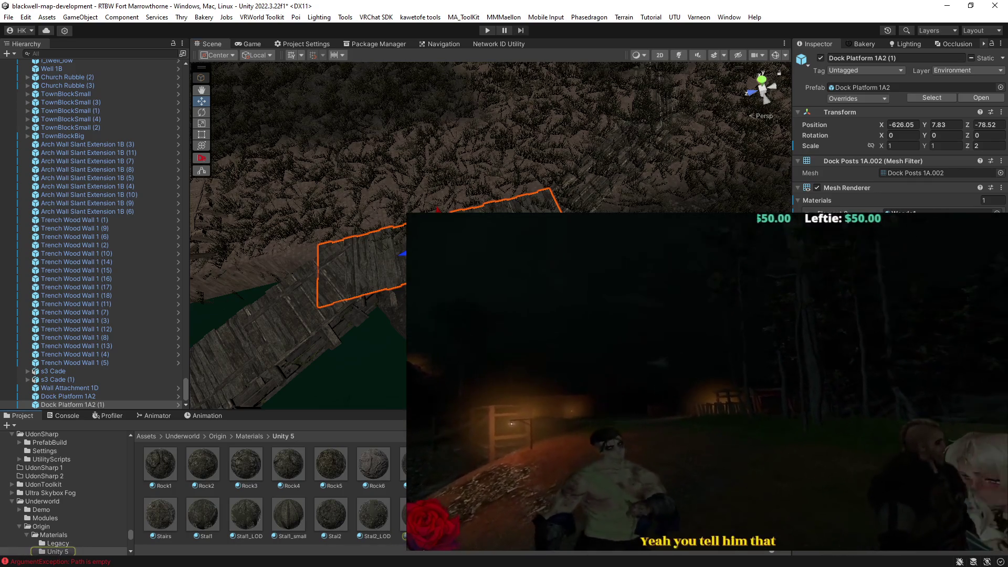
pyautogui.scroll(5, 410, 194)
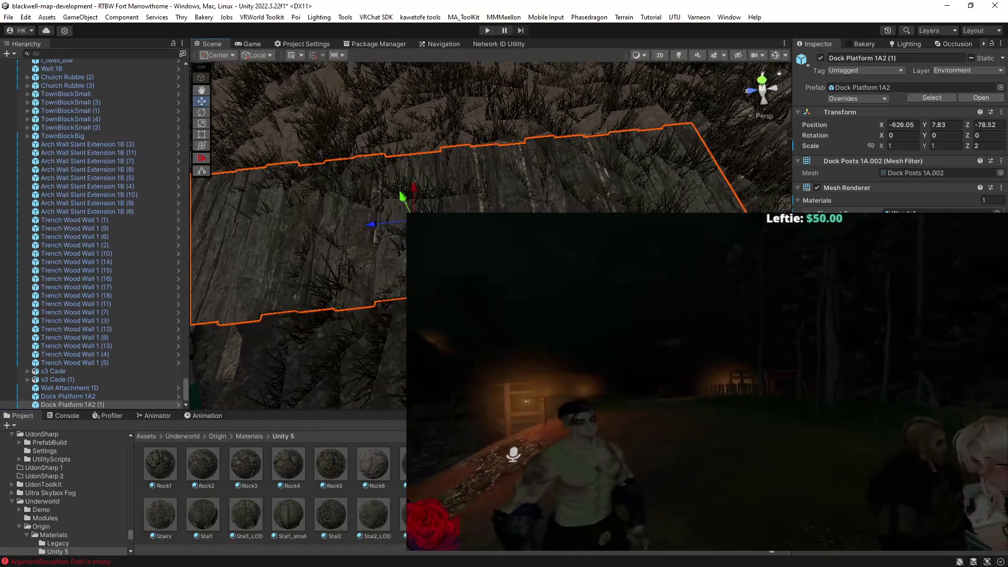
pyautogui.click(410, 195)
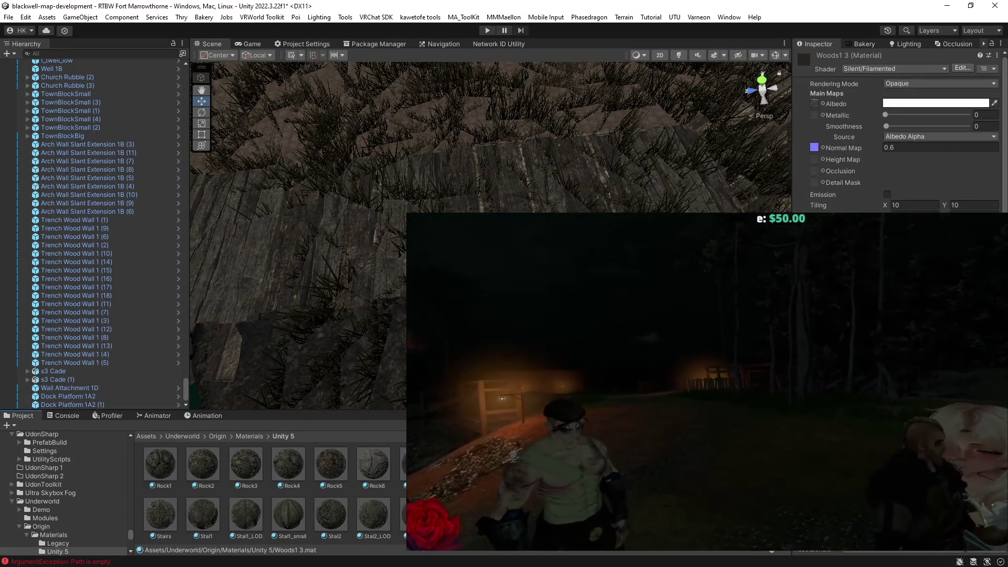
# Look at the Woods1 4 material, then reselect the copied dock platform and move the view closer.
pyautogui.press('Right')
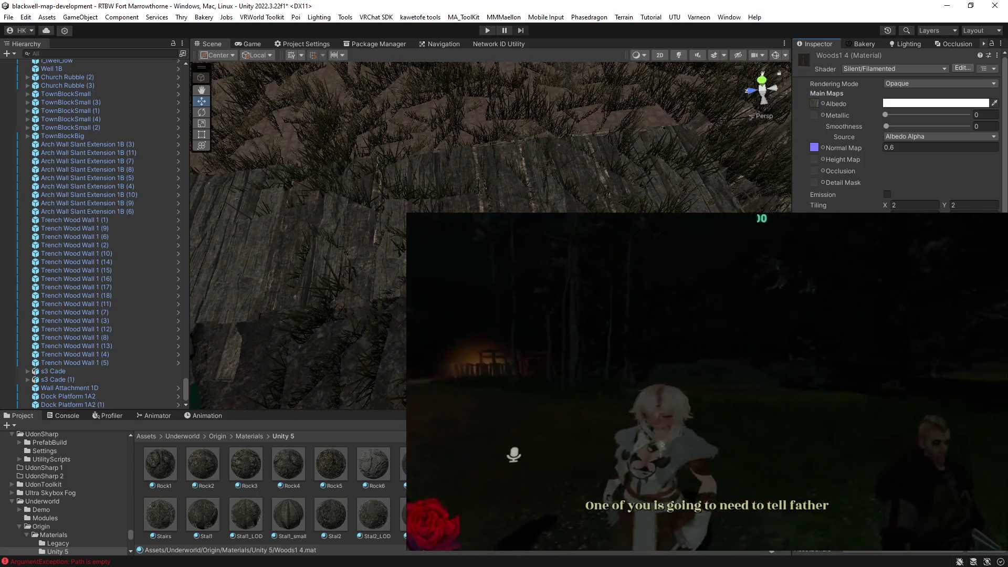
pyautogui.click(391, 179)
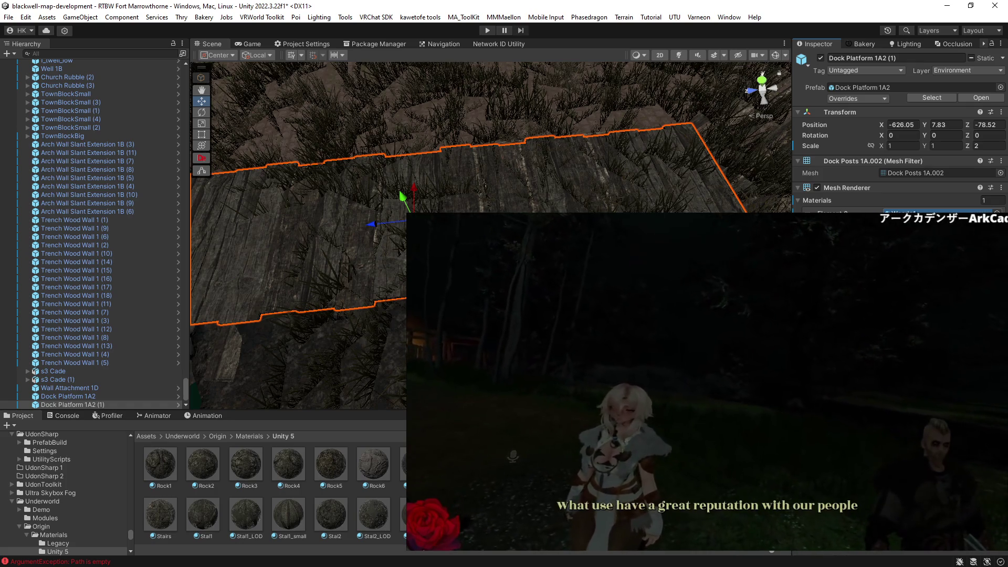
pyautogui.moveTo(525, 158); pyautogui.dragTo(476, 108)
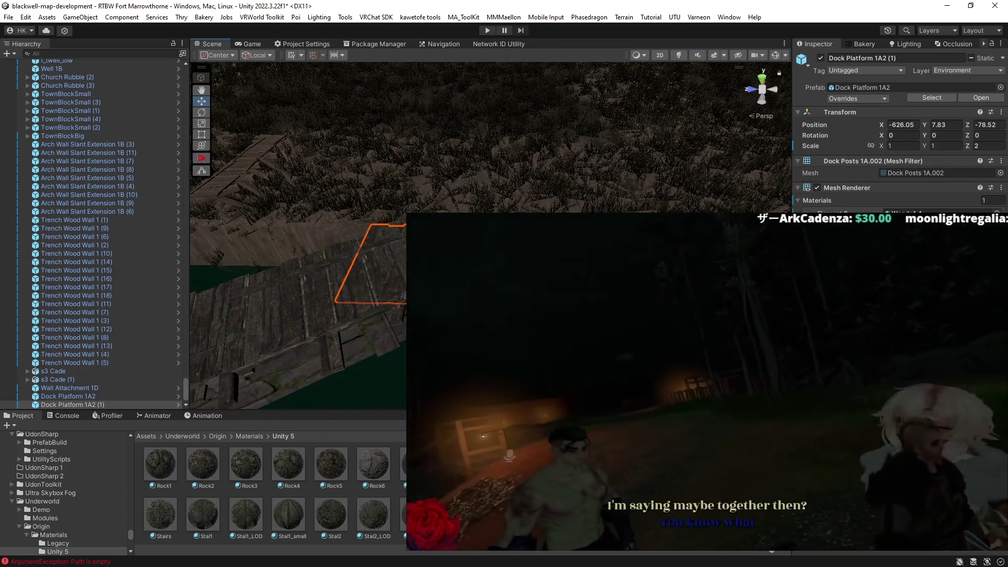
pyautogui.scroll(1, 271, 494)
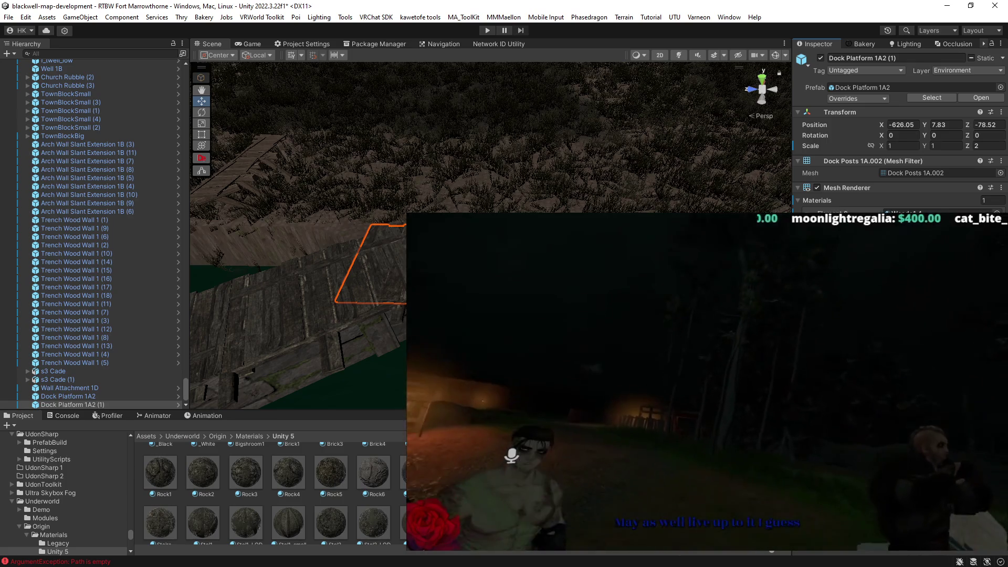
pyautogui.scroll(-5, 421, 341)
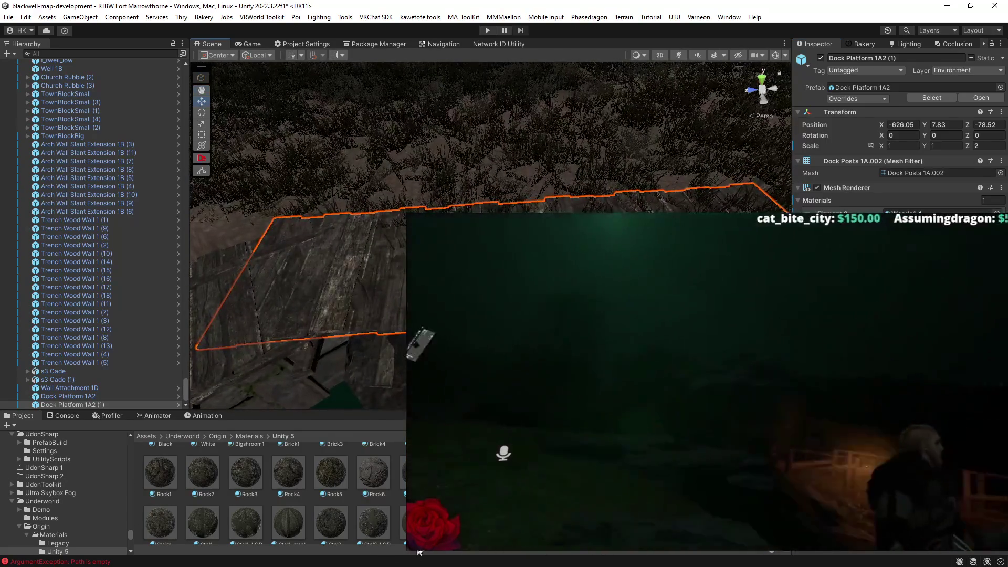
pyautogui.scroll(-1, 270, 493)
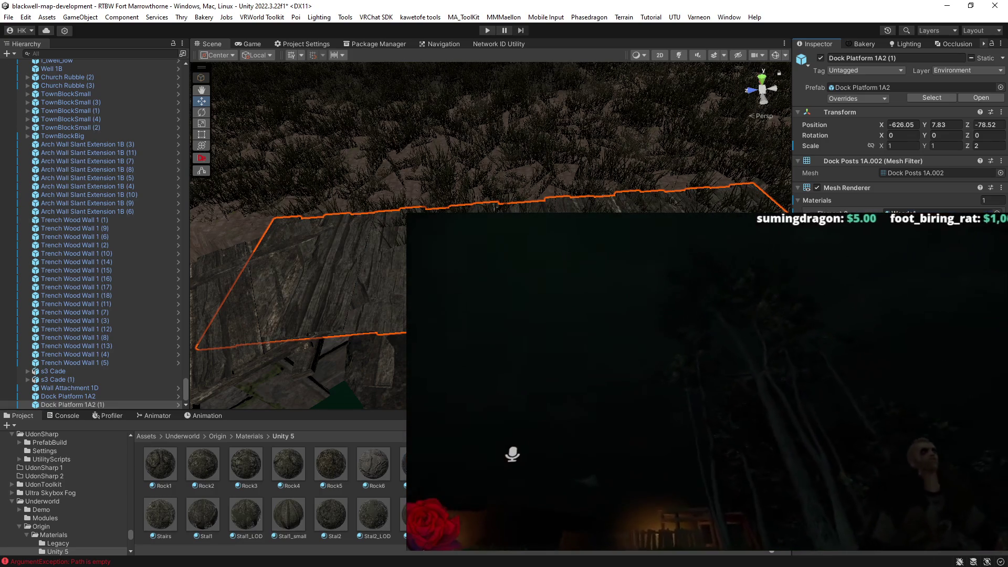
pyautogui.scroll(-4, 898, 131)
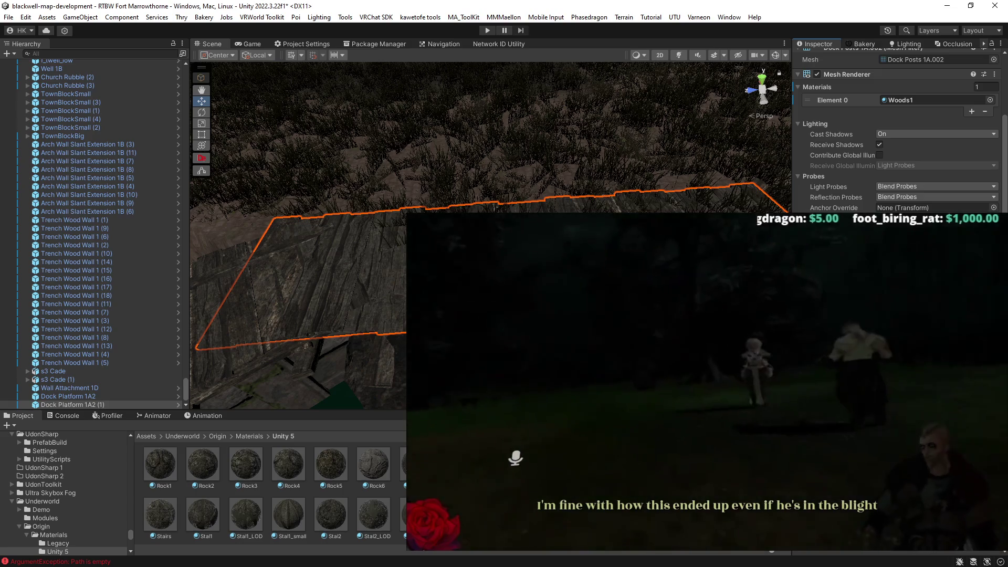
# Open the Woods1 material's settings, then reselect Dock Platform 1A2 (1) and orbit over it.
pyautogui.doubleClick(900, 100)
pyautogui.scroll(4, 898, 132)
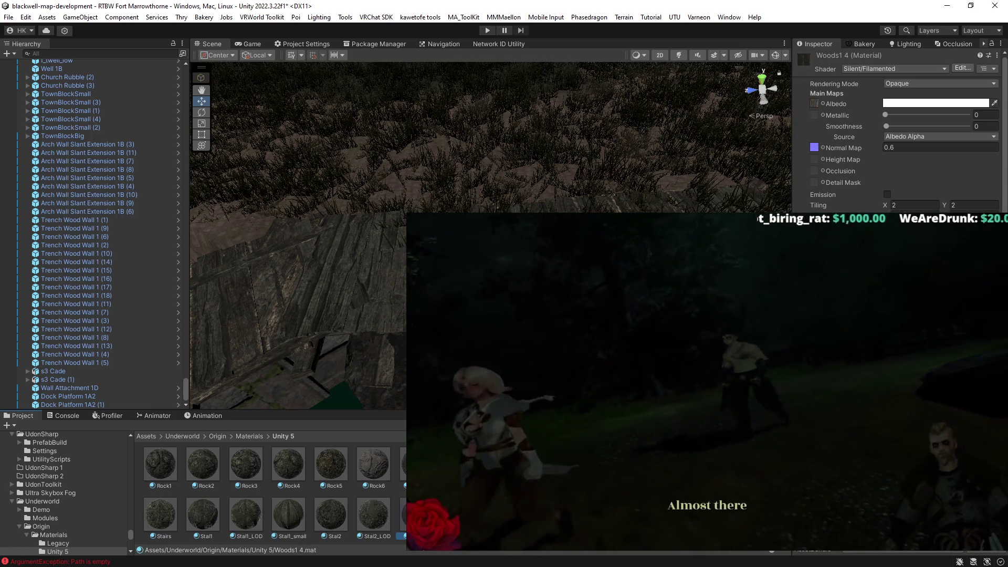
pyautogui.hotkey('ctrl', 'z')
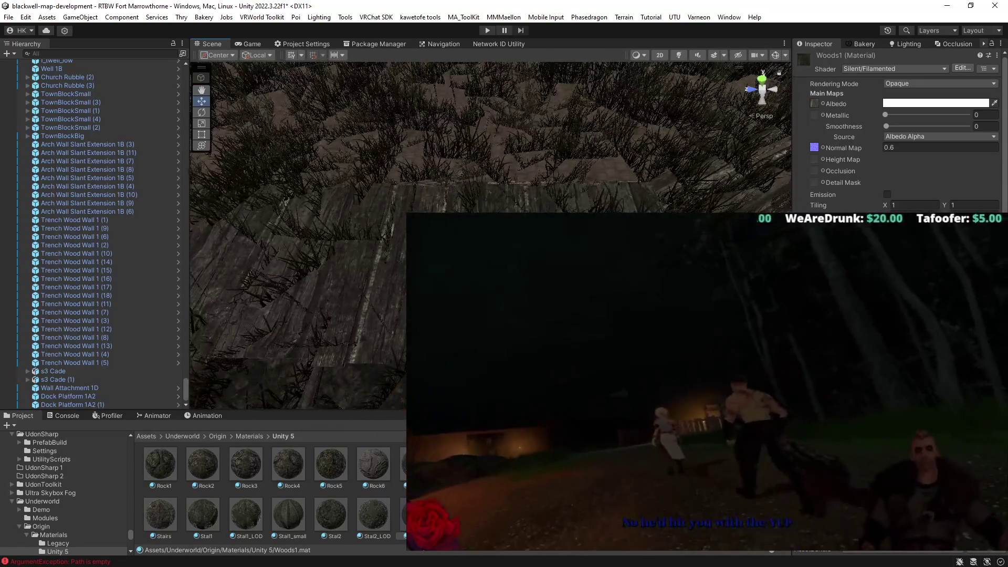
pyautogui.click(315, 289)
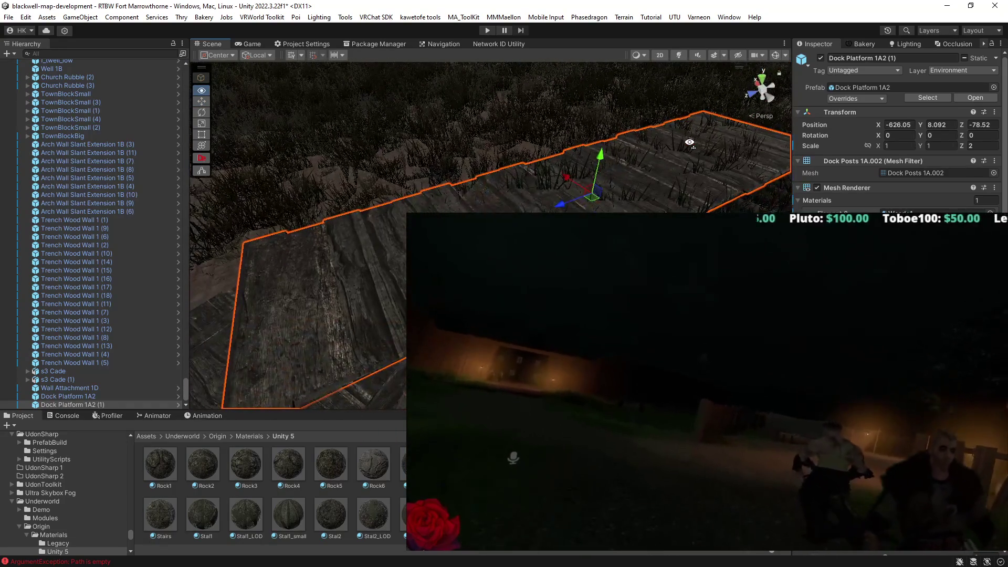
pyautogui.moveTo(690, 143); pyautogui.dragTo(667, 141)
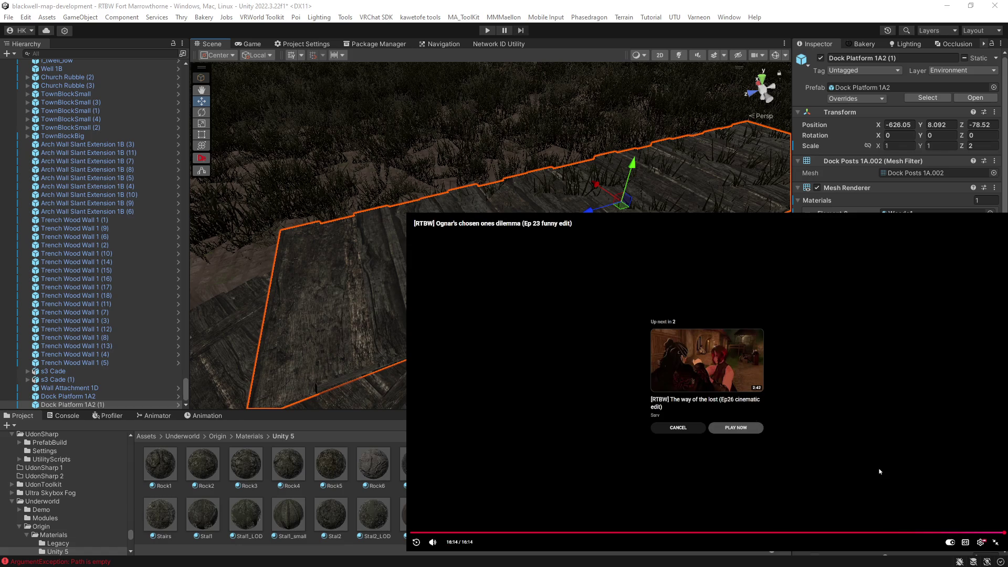
# Pause the Ep26 cinematic edit video in YouTube and return to the Unity editor.
pyautogui.click(995, 542)
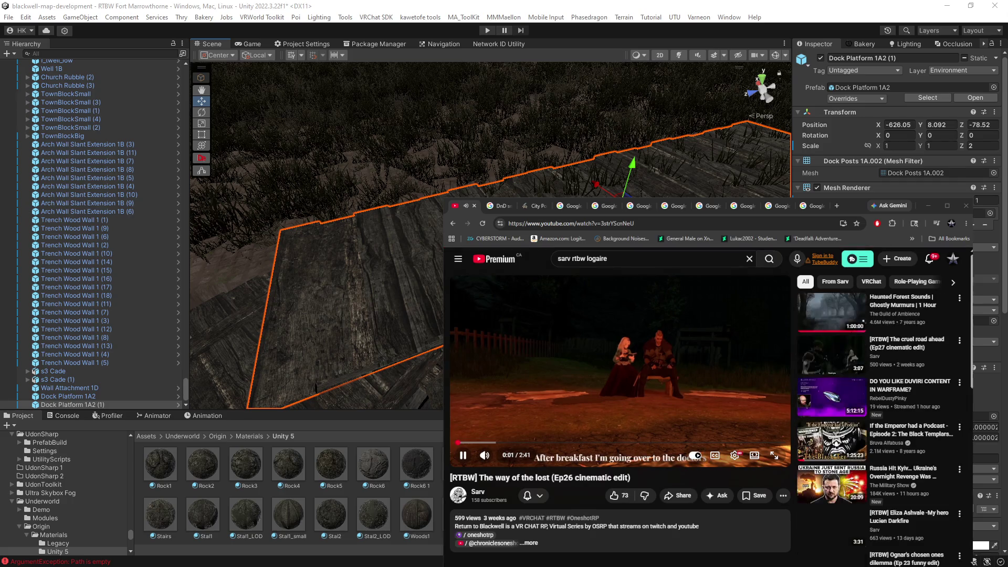
pyautogui.click(616, 377)
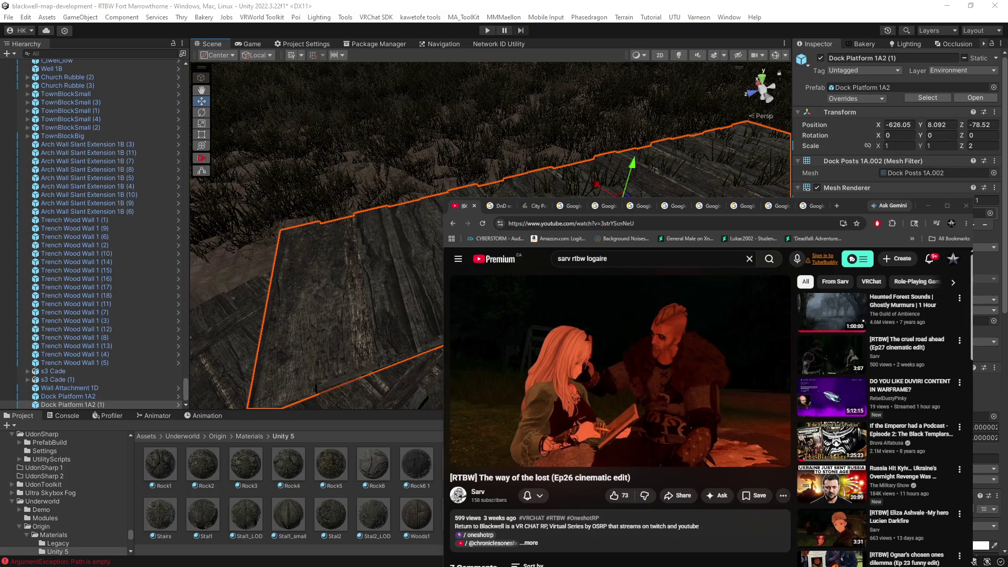
pyautogui.hotkey('alt', 'Tab')
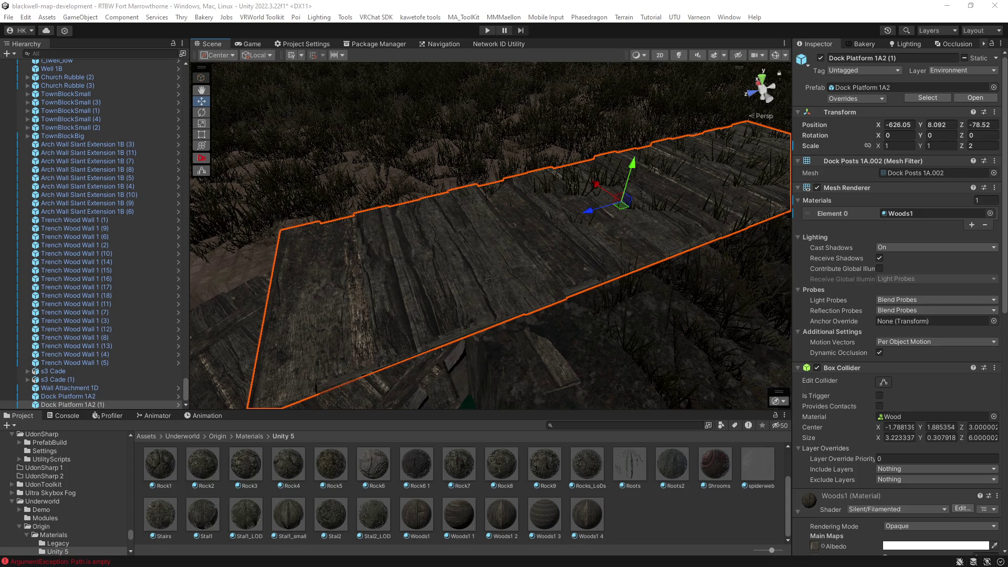
# Duplicate the Woods1 material in the Unity 5 materials folder as Woods1 5.
pyautogui.moveTo(479, 307)
pyautogui.mouseDown()
pyautogui.moveTo(678, 287)
pyautogui.moveTo(530, 313)
pyautogui.moveTo(546, 336)
pyautogui.moveTo(461, 333)
pyautogui.moveTo(422, 292)
pyautogui.moveTo(562, 277)
pyautogui.moveTo(533, 251)
pyautogui.moveTo(589, 252)
pyautogui.moveTo(461, 259)
pyautogui.moveTo(525, 247)
pyautogui.mouseUp()
pyautogui.click(422, 291)
pyautogui.click(550, 256)
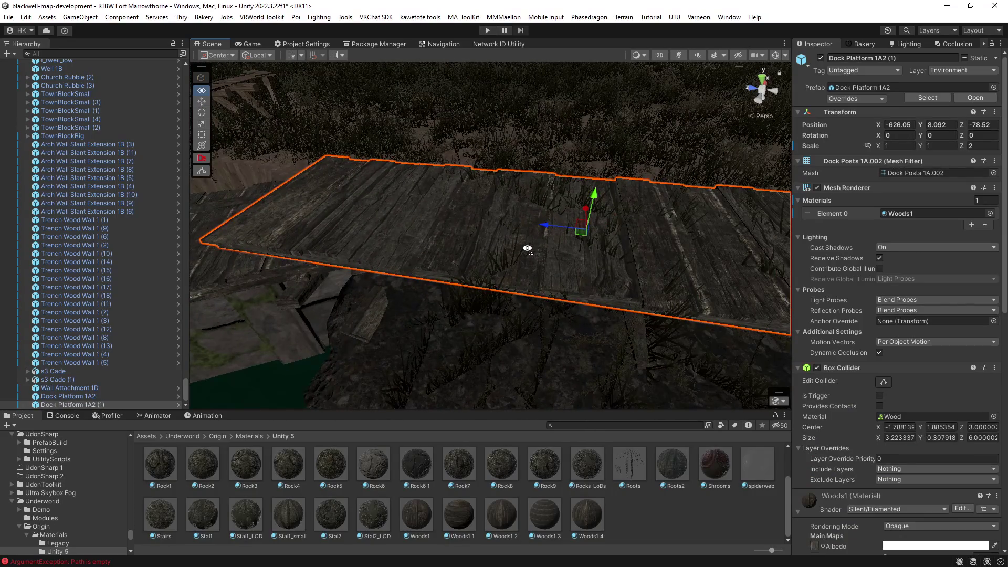
pyautogui.click(419, 524)
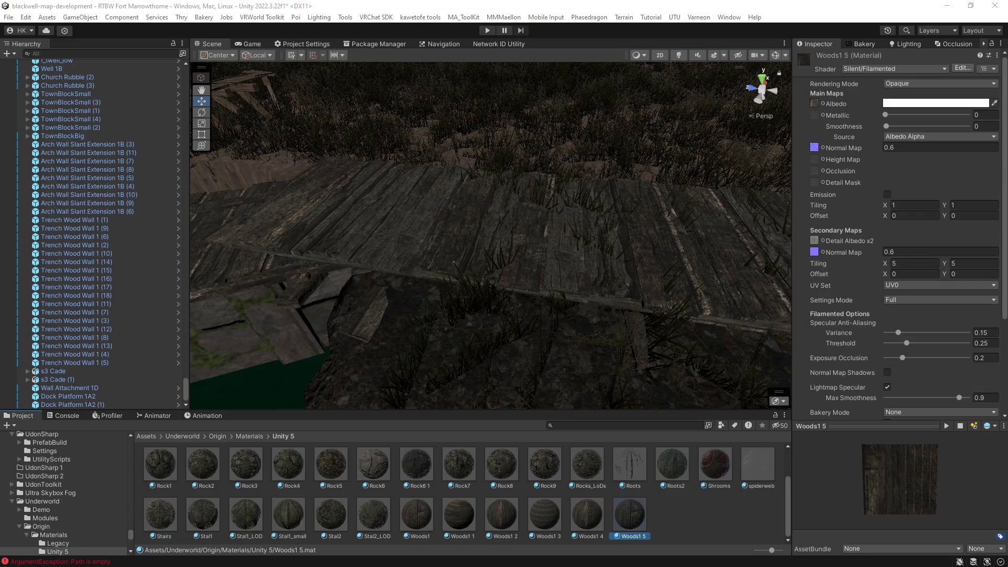
# Set Woods1 5's main texture tiling to X 2 and Y 1.
pyautogui.moveTo(548, 294)
pyautogui.mouseDown()
pyautogui.moveTo(538, 292)
pyautogui.moveTo(645, 321)
pyautogui.moveTo(709, 274)
pyautogui.moveTo(704, 281)
pyautogui.mouseUp()
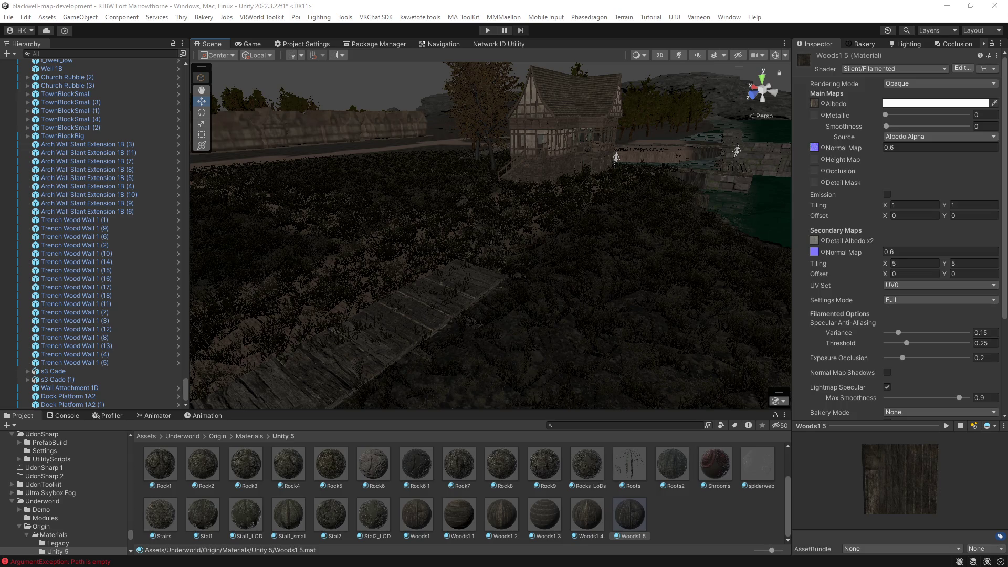
pyautogui.moveTo(596, 318)
pyautogui.mouseDown()
pyautogui.moveTo(589, 333)
pyautogui.moveTo(622, 353)
pyautogui.moveTo(502, 275)
pyautogui.mouseUp()
pyautogui.click(509, 281)
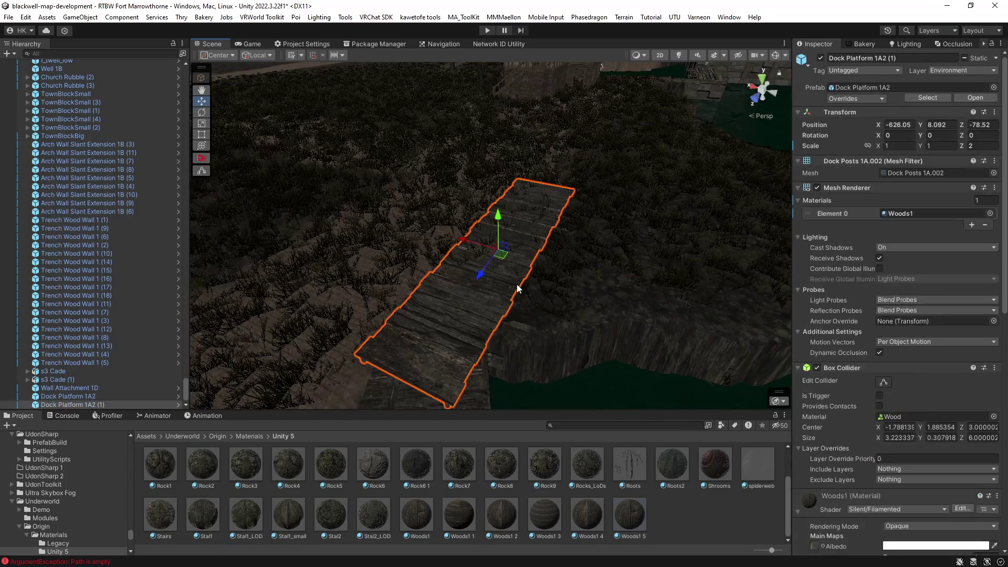
pyautogui.click(639, 503)
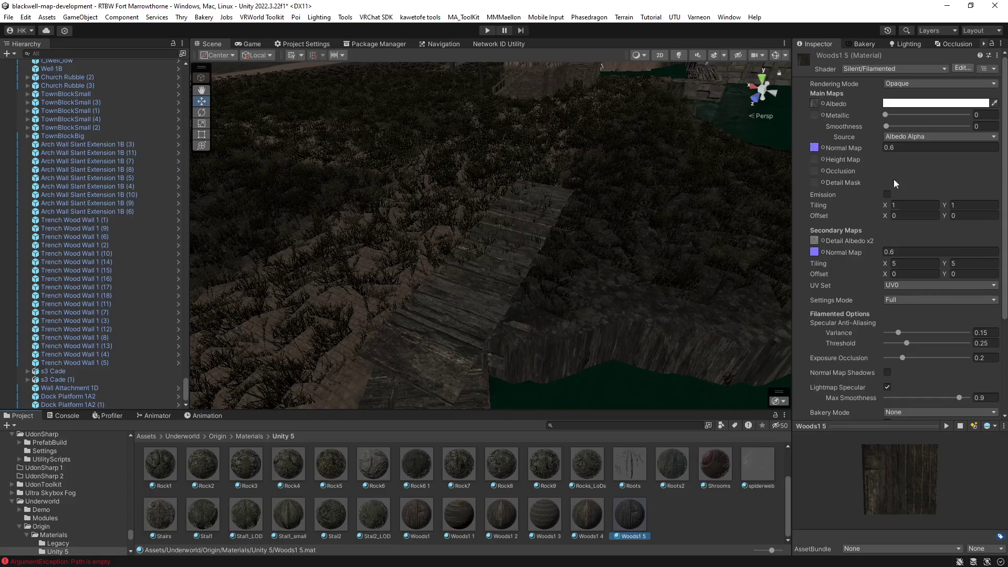
pyautogui.click(914, 205)
pyautogui.write('2')
pyautogui.click(975, 205)
pyautogui.write('2')
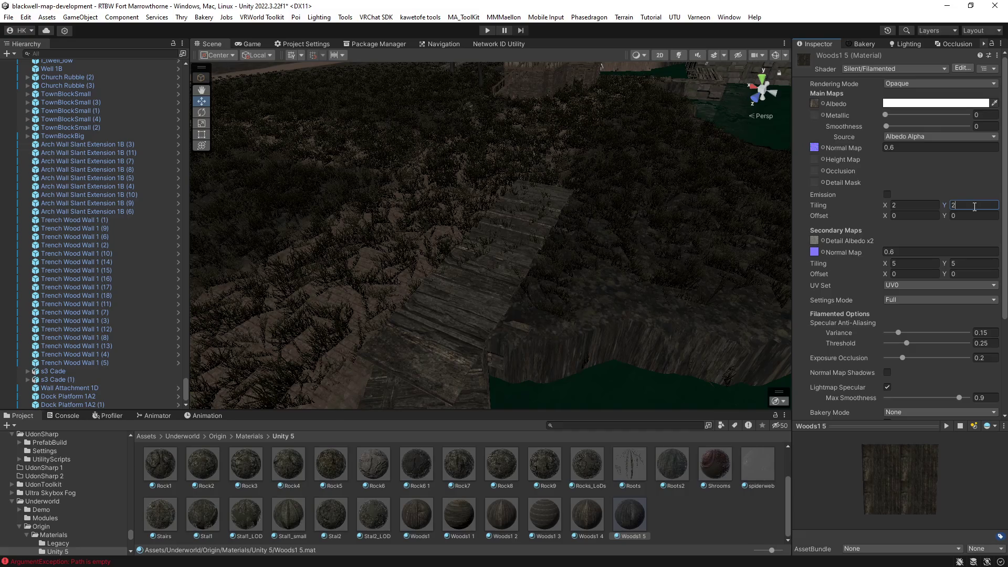
pyautogui.press('BackSpace')
pyautogui.write('1')
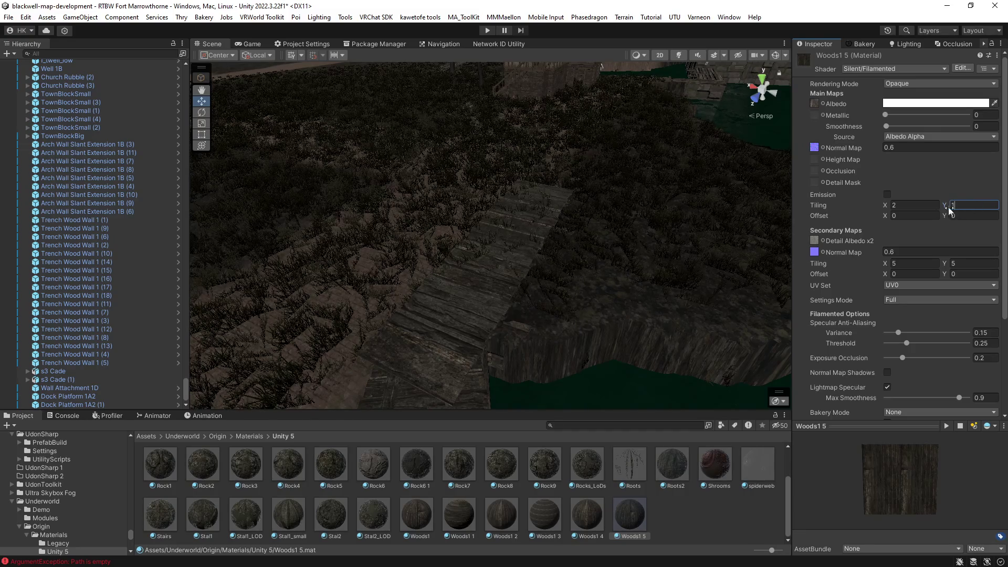
# Assign Woods1 5 to Element 0 of Dock Platform 1A2 (1)'s Mesh Renderer.
pyautogui.click(464, 320)
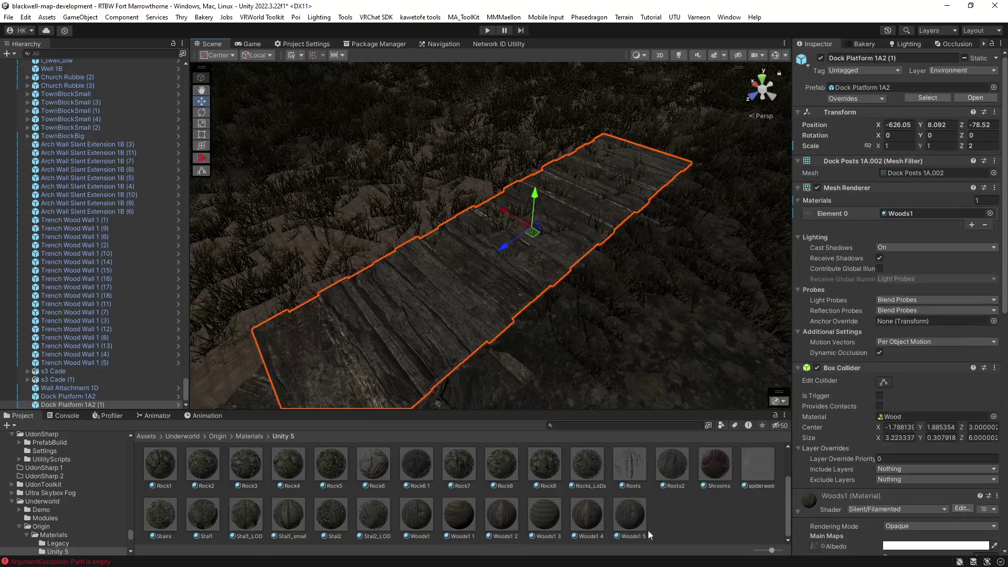
pyautogui.moveTo(925, 206); pyautogui.dragTo(915, 212)
pyautogui.moveTo(557, 346)
pyautogui.mouseDown()
pyautogui.moveTo(531, 367)
pyautogui.moveTo(402, 366)
pyautogui.mouseUp()
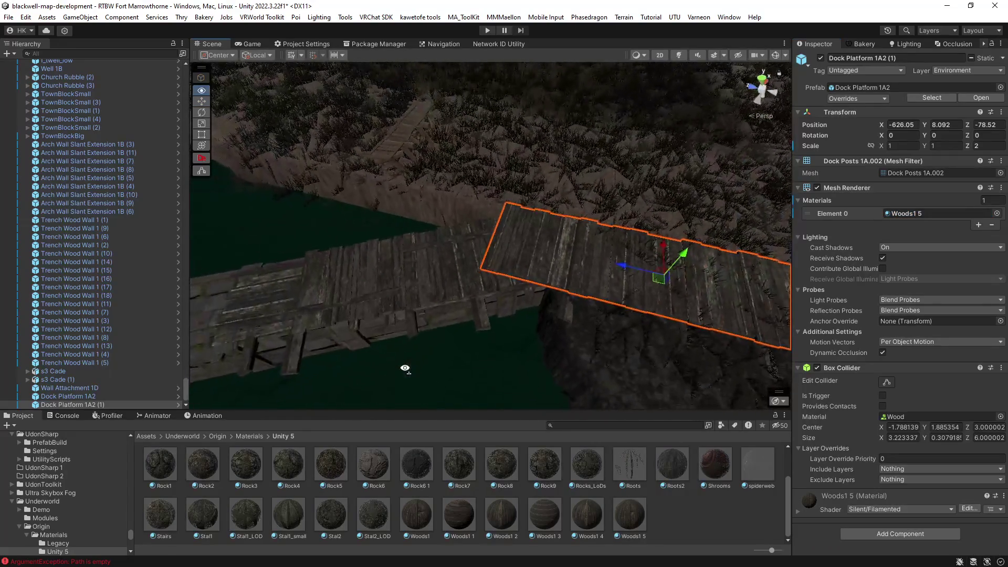
# Replace Woods1 with Woods1 5 on the original Dock Platform 1A2.
pyautogui.click(379, 282)
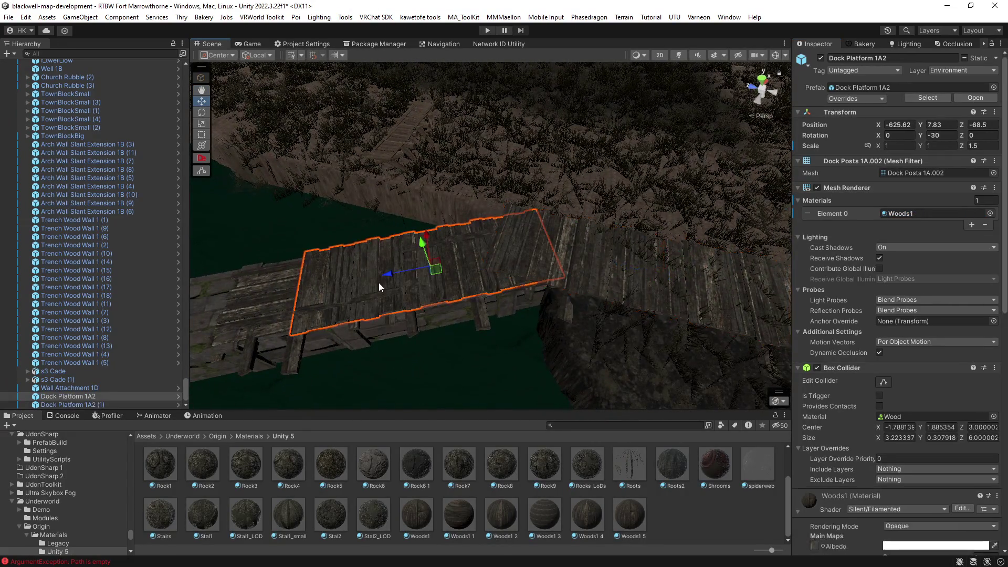
pyautogui.click(632, 279)
pyautogui.click(452, 274)
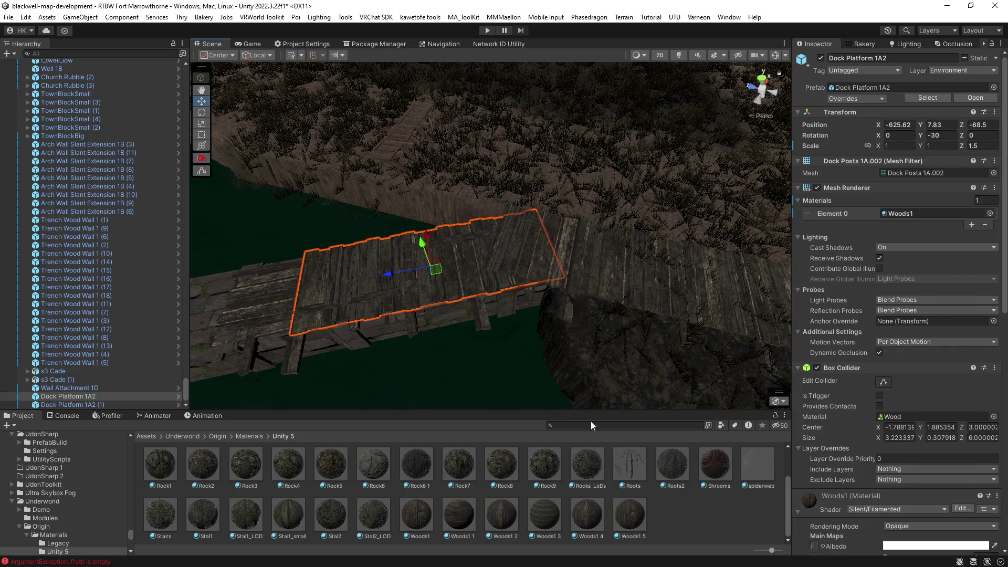
pyautogui.moveTo(636, 518)
pyautogui.mouseDown()
pyautogui.moveTo(912, 308)
pyautogui.moveTo(941, 213)
pyautogui.mouseUp()
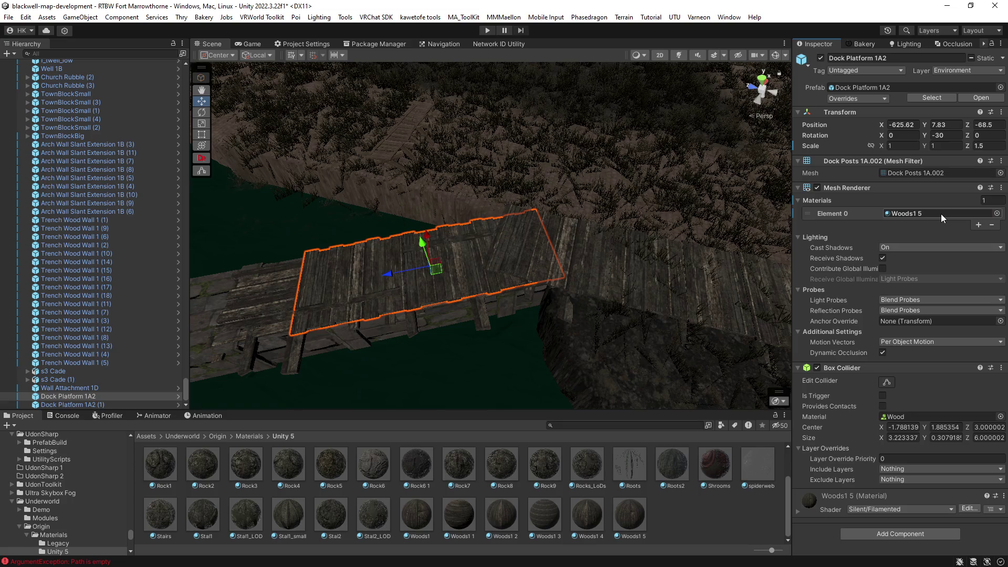
# Set Cast Shadows to Off for both dock platforms.
pyautogui.keyDown('shift'); pyautogui.click(723, 305); pyautogui.keyUp('shift')
pyautogui.click(909, 247)
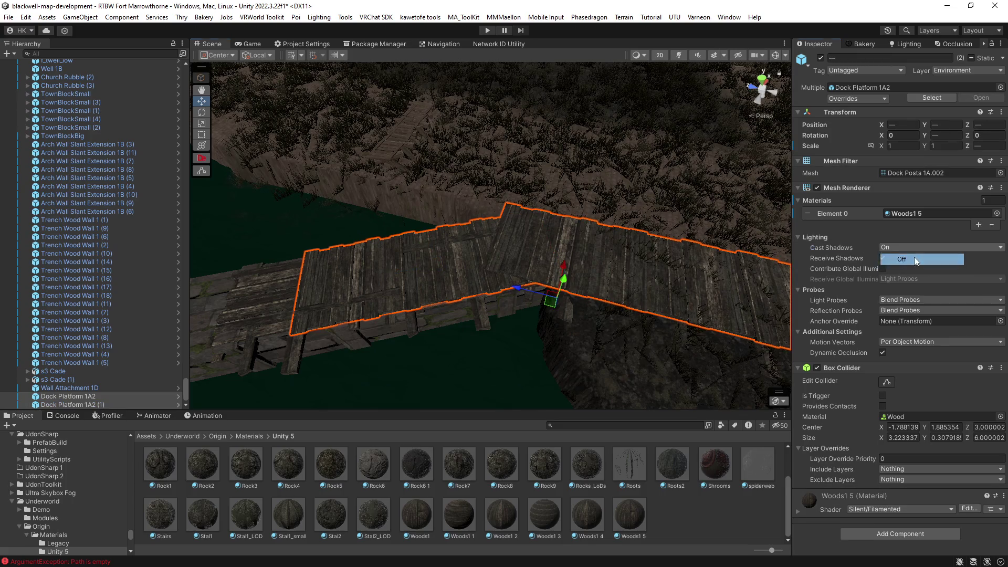
pyautogui.click(915, 258)
# Shift the duplicated dock platform slightly along Z.
pyautogui.click(556, 235)
pyautogui.moveTo(519, 224)
pyautogui.mouseDown()
pyautogui.moveTo(564, 215)
pyautogui.moveTo(548, 219)
pyautogui.moveTo(632, 170)
pyautogui.mouseUp()
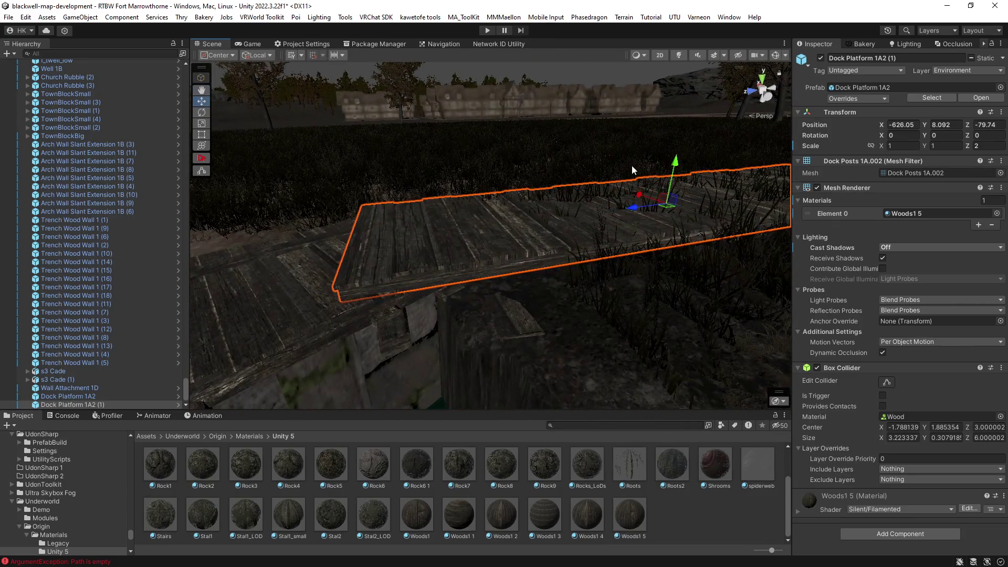
pyautogui.click(682, 180)
pyautogui.click(473, 234)
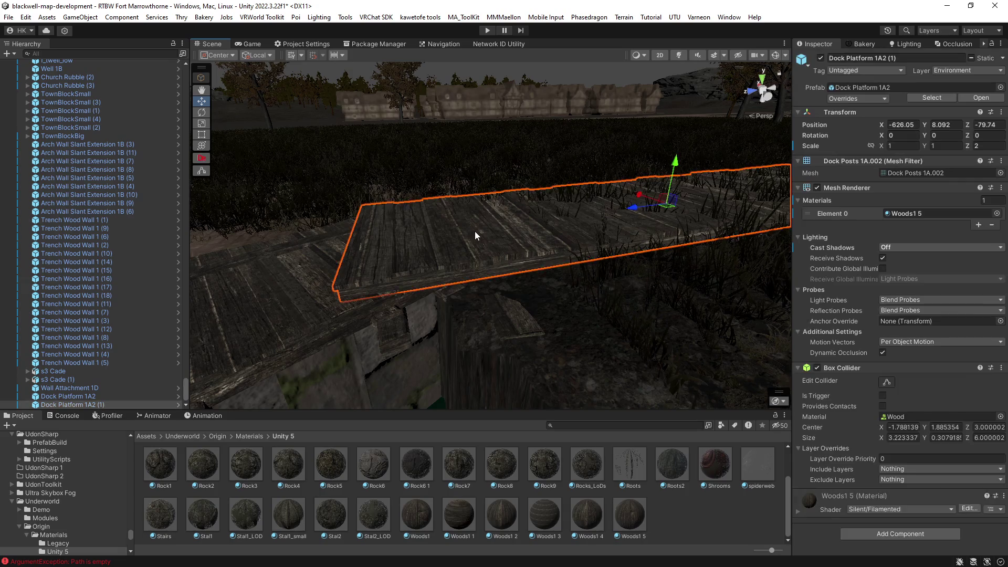
# Lower the platform to Y 7.79, then duplicate it and rotate the copy to Y -30.
pyautogui.moveTo(675, 161)
pyautogui.mouseDown()
pyautogui.moveTo(677, 180)
pyautogui.moveTo(775, 213)
pyautogui.moveTo(508, 308)
pyautogui.mouseUp()
pyautogui.hotkey('ctrl', 'd')
pyautogui.moveTo(443, 305)
pyautogui.mouseDown()
pyautogui.moveTo(634, 204)
pyautogui.moveTo(666, 241)
pyautogui.moveTo(525, 213)
pyautogui.moveTo(478, 145)
pyautogui.moveTo(502, 206)
pyautogui.moveTo(382, 139)
pyautogui.moveTo(387, 165)
pyautogui.moveTo(555, 227)
pyautogui.mouseUp()
pyautogui.press('e')
pyautogui.press('w')
pyautogui.moveTo(528, 265)
pyautogui.mouseDown()
pyautogui.moveTo(525, 294)
pyautogui.moveTo(506, 289)
pyautogui.moveTo(400, 315)
pyautogui.mouseUp()
# Add two more copies along the water, turning one to Y -60 and placing (4) at -611.24, 7.79, -105.08.
pyautogui.hotkey('ctrl', 'd')
pyautogui.moveTo(282, 288)
pyautogui.mouseDown()
pyautogui.moveTo(614, 262)
pyautogui.moveTo(714, 306)
pyautogui.mouseUp()
pyautogui.press('e')
pyautogui.press('w')
pyautogui.moveTo(618, 268)
pyautogui.mouseDown()
pyautogui.moveTo(634, 238)
pyautogui.moveTo(594, 262)
pyautogui.moveTo(635, 240)
pyautogui.moveTo(765, 245)
pyautogui.moveTo(621, 293)
pyautogui.mouseUp()
pyautogui.hotkey('ctrl', 'd')
pyautogui.moveTo(571, 320); pyautogui.dragTo(450, 158)
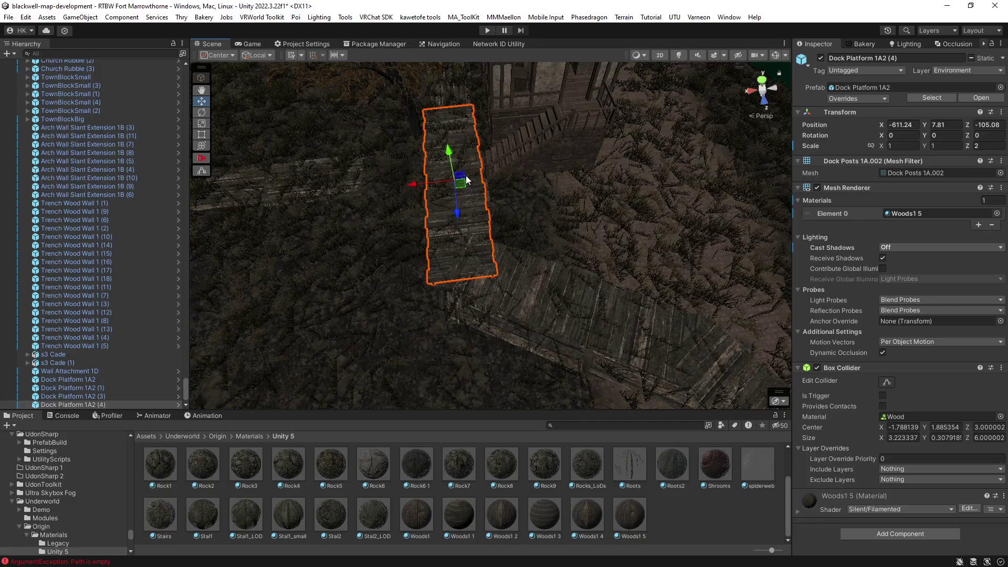
pyautogui.moveTo(483, 93)
pyautogui.mouseDown()
pyautogui.moveTo(622, 229)
pyautogui.moveTo(603, 265)
pyautogui.moveTo(564, 261)
pyautogui.moveTo(601, 288)
pyautogui.mouseUp()
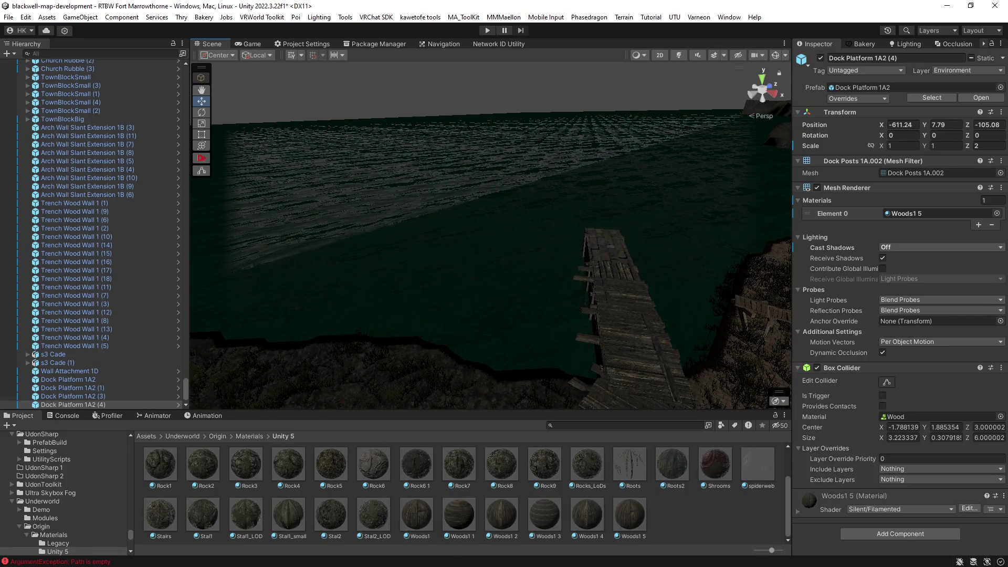
pyautogui.moveTo(607, 264)
pyautogui.mouseDown()
pyautogui.moveTo(670, 265)
pyautogui.moveTo(536, 291)
pyautogui.moveTo(296, 312)
pyautogui.moveTo(576, 321)
pyautogui.moveTo(578, 284)
pyautogui.moveTo(623, 269)
pyautogui.moveTo(625, 279)
pyautogui.moveTo(625, 268)
pyautogui.moveTo(718, 285)
pyautogui.moveTo(531, 351)
pyautogui.moveTo(488, 228)
pyautogui.moveTo(651, 239)
pyautogui.moveTo(720, 202)
pyautogui.moveTo(705, 194)
pyautogui.moveTo(768, 246)
pyautogui.moveTo(756, 250)
pyautogui.mouseUp()
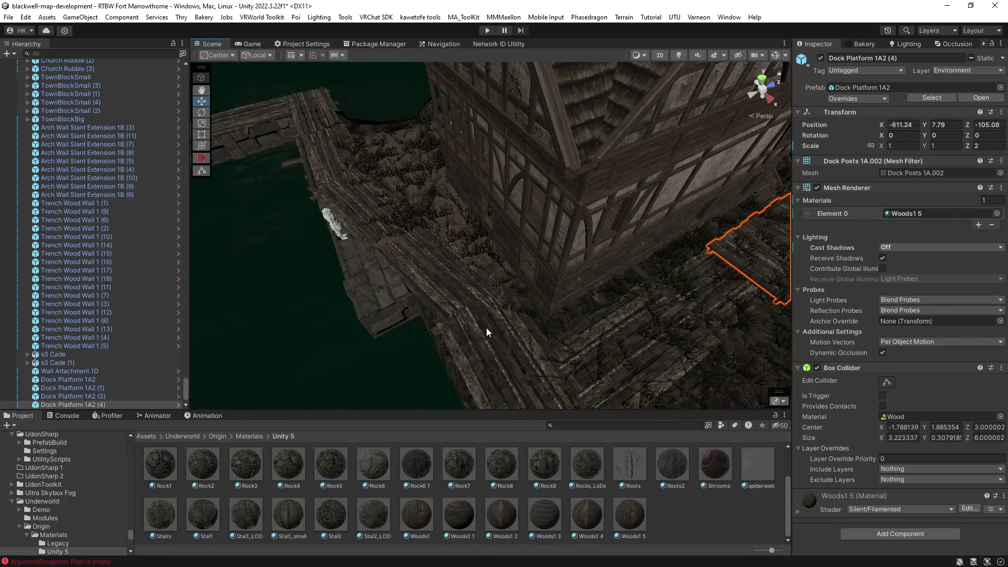
# Duplicate Dock Platform 1A2 (4) and slide the copy (5) along Z to -117.08.
pyautogui.click(79, 346)
pyautogui.keyDown('shift'); pyautogui.click(90, 203); pyautogui.keyUp('shift')
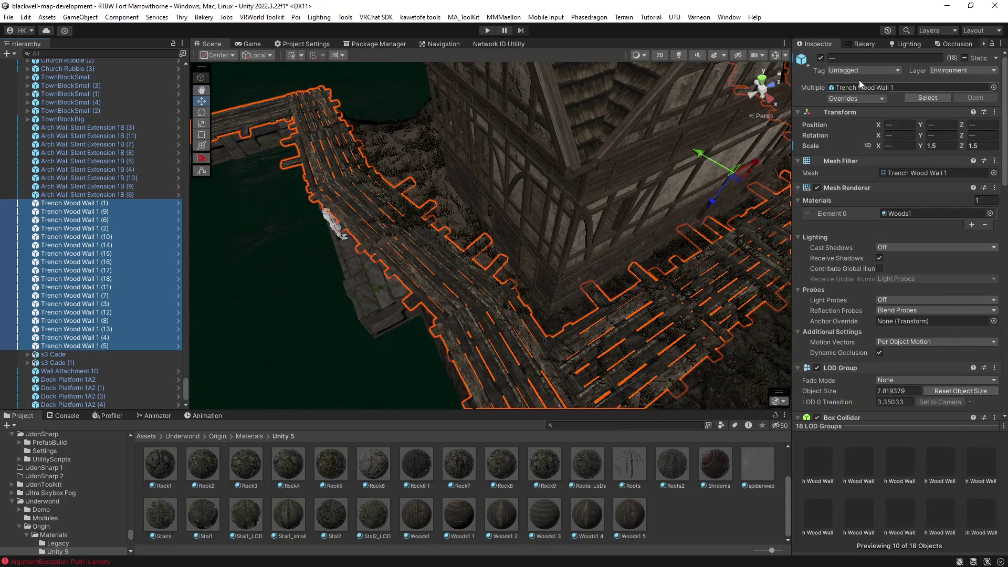
pyautogui.moveTo(588, 215)
pyautogui.mouseDown()
pyautogui.moveTo(623, 222)
pyautogui.moveTo(583, 274)
pyautogui.moveTo(473, 277)
pyautogui.moveTo(465, 291)
pyautogui.mouseUp()
pyautogui.click(585, 279)
pyautogui.hotkey('ctrl', 'd')
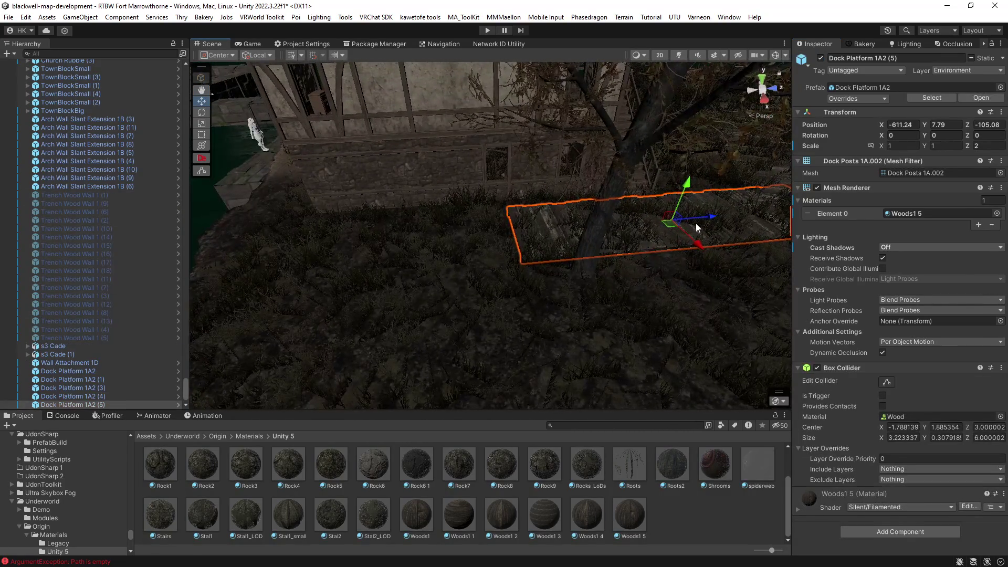
pyautogui.moveTo(714, 217)
pyautogui.mouseDown()
pyautogui.moveTo(383, 254)
pyautogui.moveTo(488, 286)
pyautogui.moveTo(556, 281)
pyautogui.moveTo(333, 241)
pyautogui.moveTo(461, 283)
pyautogui.moveTo(452, 278)
pyautogui.mouseUp()
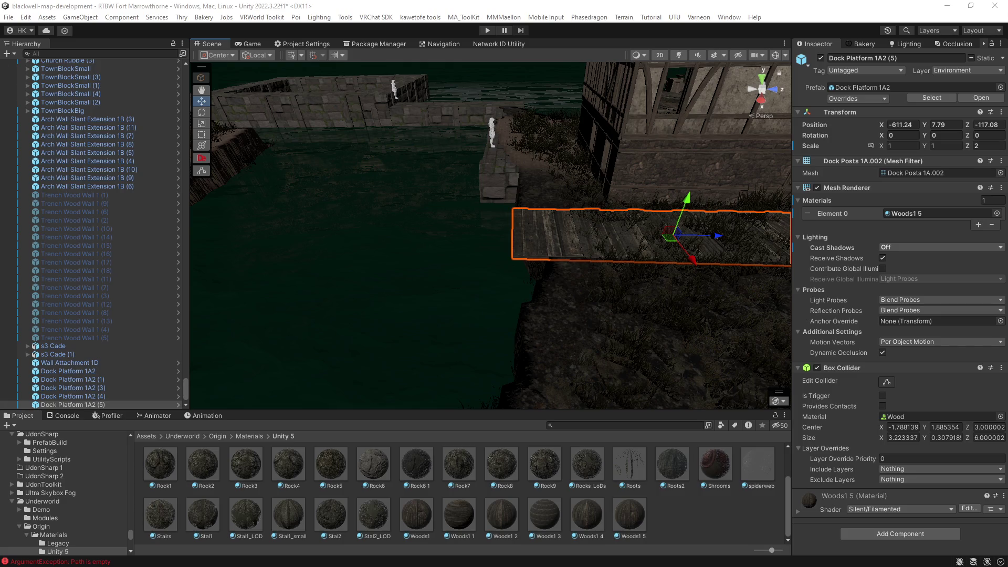
pyautogui.moveTo(507, 319)
pyautogui.keyDown('alt'); pyautogui.mouseDown()
pyautogui.moveTo(604, 308)
pyautogui.moveTo(587, 294)
pyautogui.moveTo(544, 294)
pyautogui.moveTo(572, 364)
pyautogui.moveTo(539, 415)
pyautogui.mouseUp(); pyautogui.keyUp('alt')
pyautogui.keyDown('shift'); pyautogui.click(522, 317); pyautogui.keyUp('shift')
pyautogui.press('f')
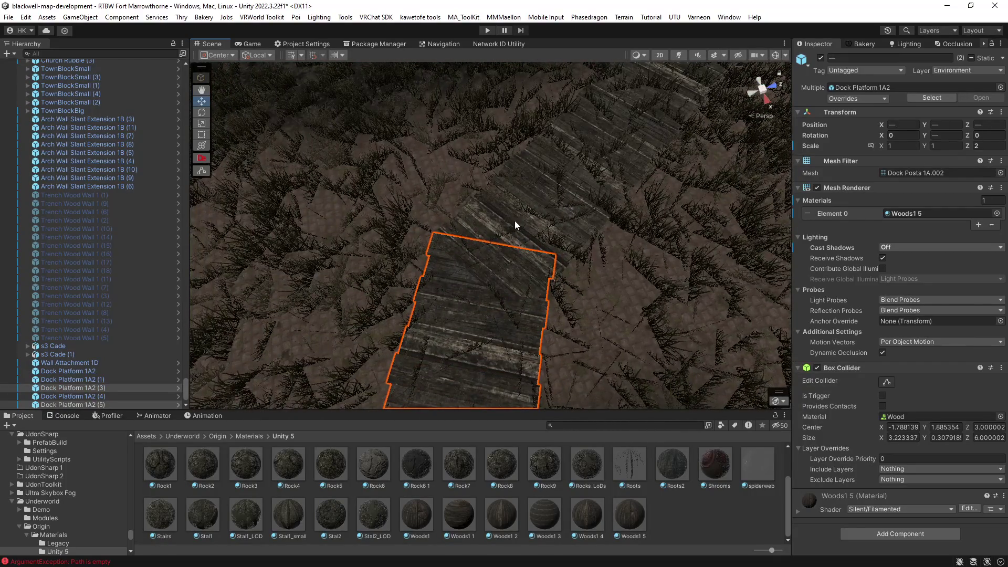
# Multi-select several dock platforms along the walkway to review them.
pyautogui.keyDown('shift'); pyautogui.click(529, 200); pyautogui.keyUp('shift')
pyautogui.press('f')
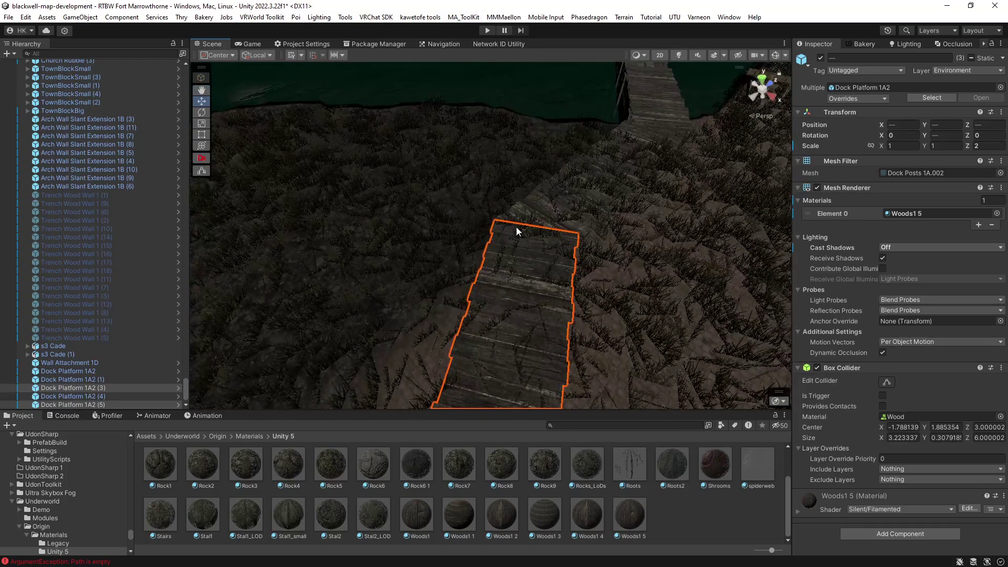
pyautogui.keyDown('shift'); pyautogui.click(543, 200); pyautogui.keyUp('shift')
pyautogui.press('f')
pyautogui.moveTo(461, 221)
pyautogui.keyDown('alt'); pyautogui.mouseDown()
pyautogui.moveTo(367, 206)
pyautogui.moveTo(572, 216)
pyautogui.moveTo(590, 191)
pyautogui.mouseUp(); pyautogui.keyUp('alt')
pyautogui.keyDown('shift'); pyautogui.click(589, 195); pyautogui.keyUp('shift')
pyautogui.press('f')
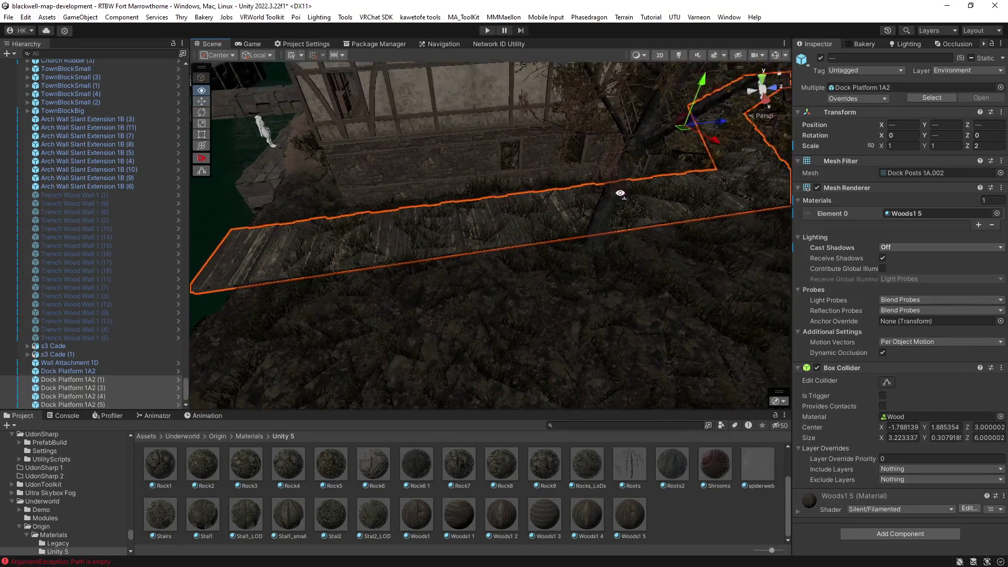
pyautogui.moveTo(707, 138)
pyautogui.keyDown('alt'); pyautogui.mouseDown()
pyautogui.moveTo(622, 190)
pyautogui.moveTo(619, 225)
pyautogui.mouseUp(); pyautogui.keyUp('alt')
# Duplicate platform (5) as (6), turn it to Y -105, and place it at -612.1, 7.79, -114.53.
pyautogui.click(602, 251)
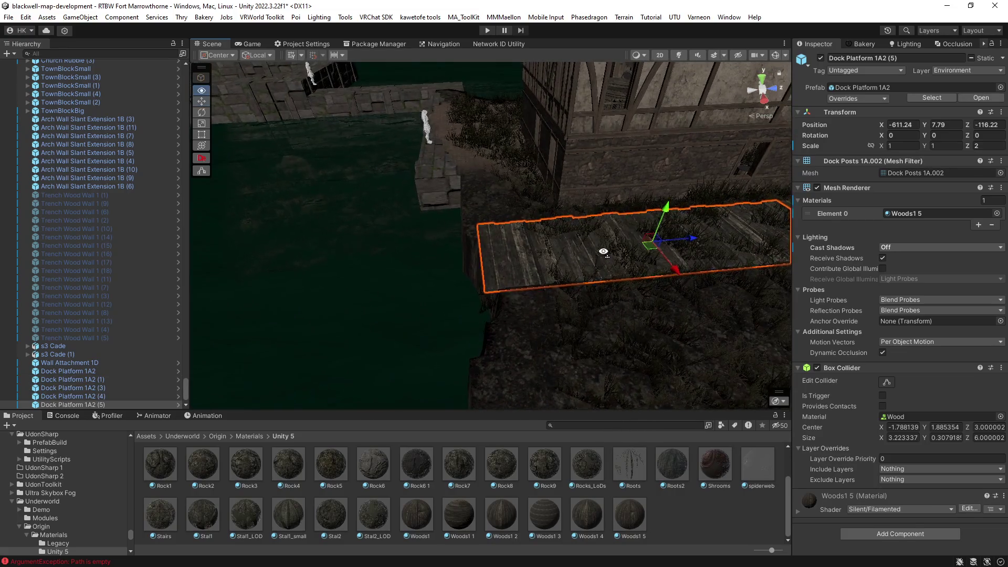
pyautogui.scroll(3, 670, 304)
pyautogui.hotkey('ctrl', 'd')
pyautogui.press('e')
pyautogui.moveTo(473, 231)
pyautogui.mouseDown()
pyautogui.moveTo(525, 247)
pyautogui.moveTo(607, 241)
pyautogui.mouseUp()
pyautogui.press('w')
pyautogui.moveTo(433, 235)
pyautogui.mouseDown()
pyautogui.moveTo(458, 181)
pyautogui.moveTo(454, 205)
pyautogui.moveTo(458, 196)
pyautogui.mouseUp()
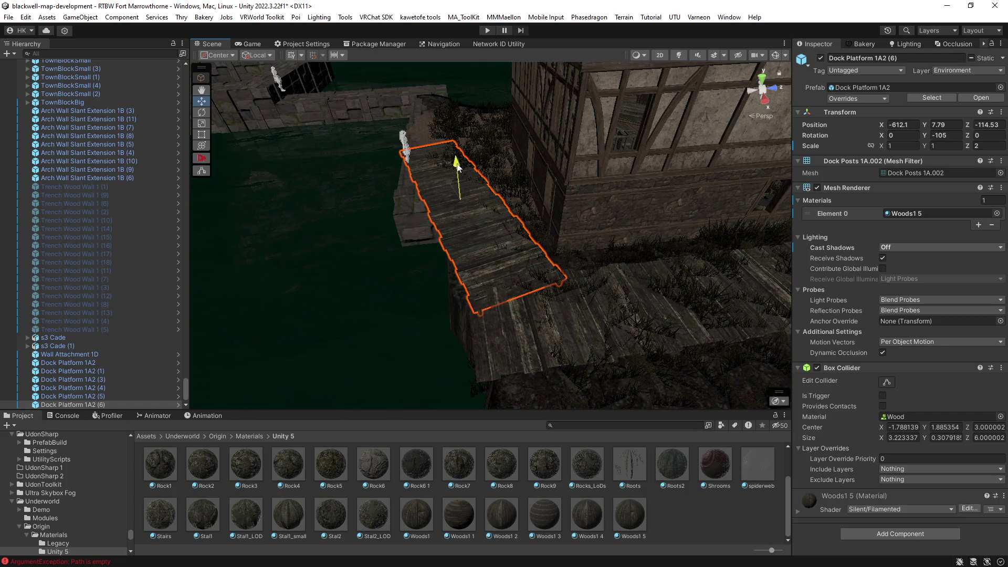
# Raise the platform slightly, then duplicate (5) and place a copy turned 90 on Y along the trench edge.
pyautogui.moveTo(456, 165)
pyautogui.mouseDown()
pyautogui.moveTo(577, 195)
pyautogui.moveTo(471, 287)
pyautogui.moveTo(546, 293)
pyautogui.moveTo(677, 189)
pyautogui.moveTo(641, 234)
pyautogui.moveTo(657, 239)
pyautogui.moveTo(746, 179)
pyautogui.moveTo(597, 197)
pyautogui.moveTo(395, 283)
pyautogui.moveTo(354, 286)
pyautogui.moveTo(260, 362)
pyautogui.moveTo(383, 309)
pyautogui.mouseUp()
pyautogui.scroll(5, 460, 165)
pyautogui.hotkey('ctrl', 'd')
pyautogui.press('Delete')
pyautogui.click(724, 153)
pyautogui.hotkey('ctrl', 'd')
pyautogui.press('e')
pyautogui.press('w')
pyautogui.moveTo(344, 246)
pyautogui.mouseDown()
pyautogui.moveTo(279, 288)
pyautogui.moveTo(301, 274)
pyautogui.moveTo(371, 279)
pyautogui.moveTo(427, 254)
pyautogui.moveTo(457, 209)
pyautogui.moveTo(451, 258)
pyautogui.moveTo(463, 252)
pyautogui.moveTo(427, 254)
pyautogui.moveTo(460, 272)
pyautogui.mouseUp()
# Stretch platform (7) to about 2.52 along Z, then duplicate it, shift the copy along X and raise it.
pyautogui.keyDown('shift'); pyautogui.click(463, 252); pyautogui.keyUp('shift')
pyautogui.click(541, 304)
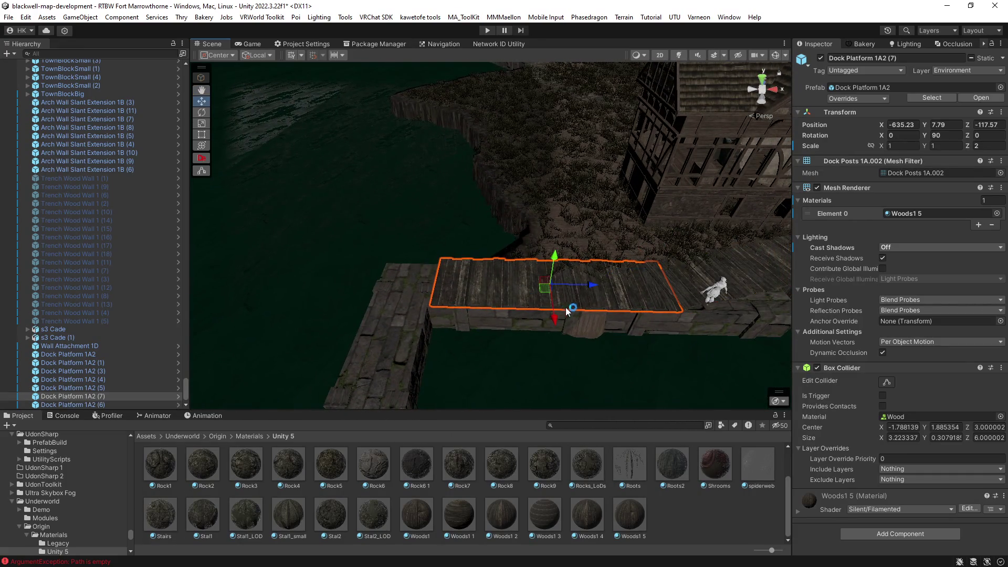
pyautogui.moveTo(593, 290)
pyautogui.mouseDown()
pyautogui.moveTo(388, 311)
pyautogui.moveTo(542, 315)
pyautogui.mouseUp()
pyautogui.press('w')
pyautogui.press('w')
pyautogui.press('e')
pyautogui.press('w')
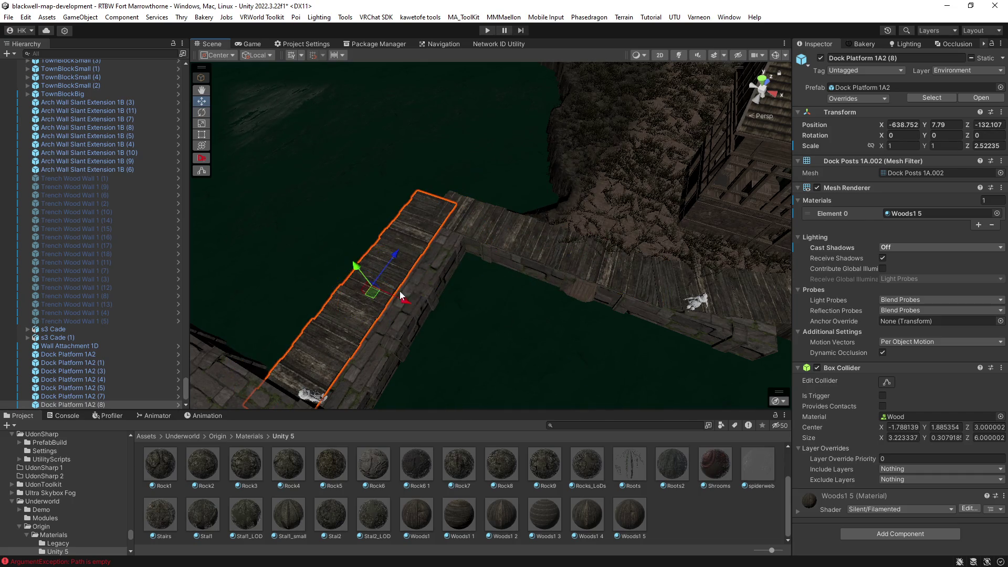
pyautogui.moveTo(407, 305)
pyautogui.mouseDown()
pyautogui.moveTo(428, 315)
pyautogui.moveTo(378, 273)
pyautogui.moveTo(319, 286)
pyautogui.mouseUp()
pyautogui.scroll(5, 457, 233)
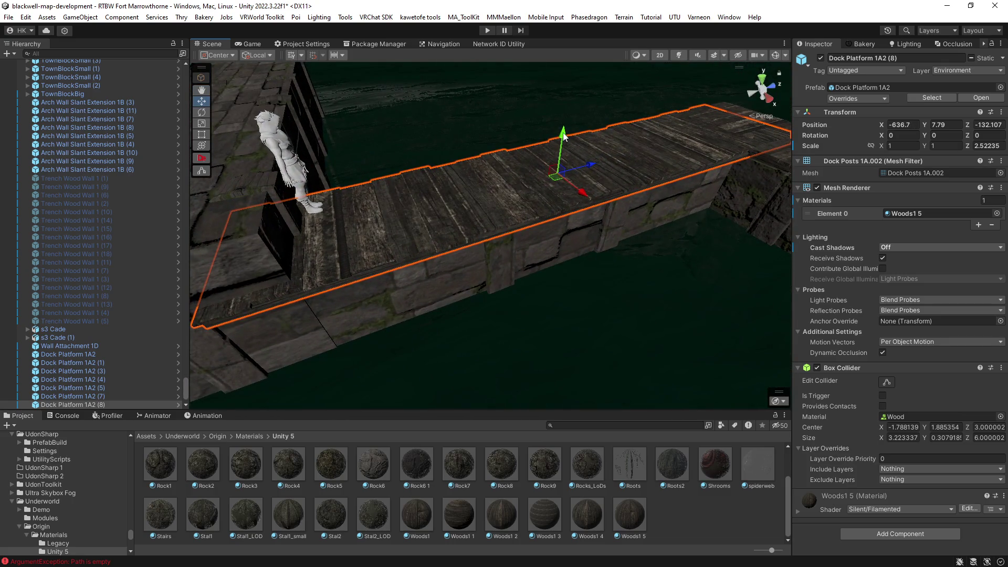
pyautogui.moveTo(561, 152); pyautogui.dragTo(550, 172)
pyautogui.moveTo(320, 231); pyautogui.dragTo(319, 230)
pyautogui.moveTo(398, 225)
pyautogui.mouseDown()
pyautogui.moveTo(536, 198)
pyautogui.moveTo(396, 163)
pyautogui.moveTo(572, 219)
pyautogui.moveTo(420, 242)
pyautogui.moveTo(349, 289)
pyautogui.moveTo(499, 286)
pyautogui.moveTo(454, 314)
pyautogui.moveTo(474, 254)
pyautogui.moveTo(266, 247)
pyautogui.moveTo(519, 218)
pyautogui.moveTo(467, 299)
pyautogui.moveTo(450, 360)
pyautogui.moveTo(483, 236)
pyautogui.moveTo(499, 237)
pyautogui.moveTo(483, 243)
pyautogui.moveTo(489, 257)
pyautogui.moveTo(562, 189)
pyautogui.moveTo(584, 226)
pyautogui.moveTo(560, 210)
pyautogui.moveTo(378, 203)
pyautogui.moveTo(563, 202)
pyautogui.moveTo(543, 192)
pyautogui.moveTo(421, 207)
pyautogui.moveTo(515, 223)
pyautogui.moveTo(560, 254)
pyautogui.moveTo(585, 257)
pyautogui.moveTo(397, 269)
pyautogui.moveTo(421, 301)
pyautogui.moveTo(529, 348)
pyautogui.moveTo(636, 347)
pyautogui.moveTo(623, 272)
pyautogui.moveTo(614, 295)
pyautogui.moveTo(643, 345)
pyautogui.moveTo(659, 326)
pyautogui.moveTo(266, 367)
pyautogui.moveTo(374, 353)
pyautogui.mouseUp()
# Duplicate platform (7) and turn copy (9) to -90 on Y at the trench corner.
pyautogui.click(622, 273)
pyautogui.hotkey('ctrl', 'd')
pyautogui.moveTo(486, 356)
pyautogui.mouseDown()
pyautogui.moveTo(462, 353)
pyautogui.moveTo(495, 355)
pyautogui.mouseUp()
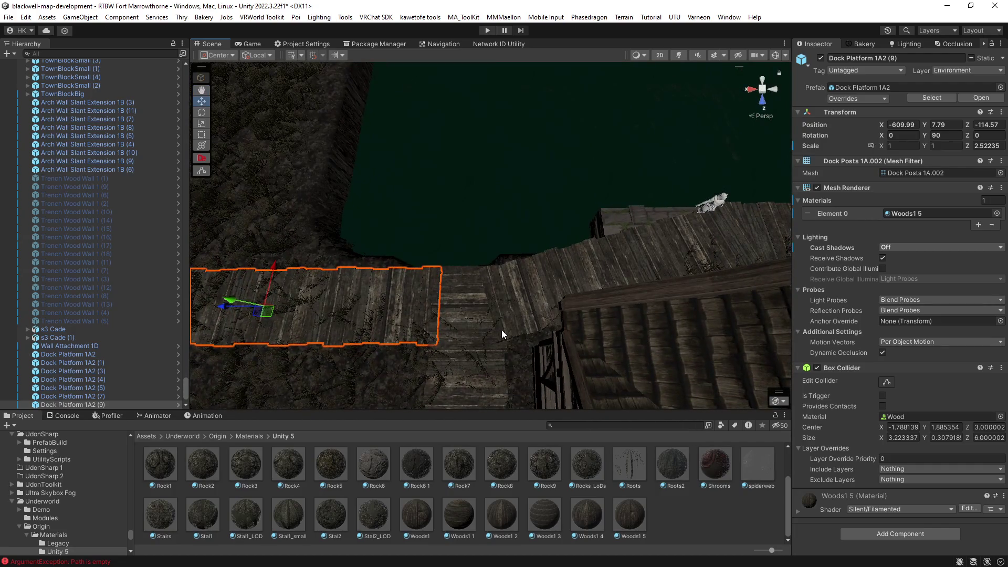
pyautogui.hotkey('ctrl', 'z')
pyautogui.hotkey('ctrl', 'z')
pyautogui.hotkey('ctrl', 'z')
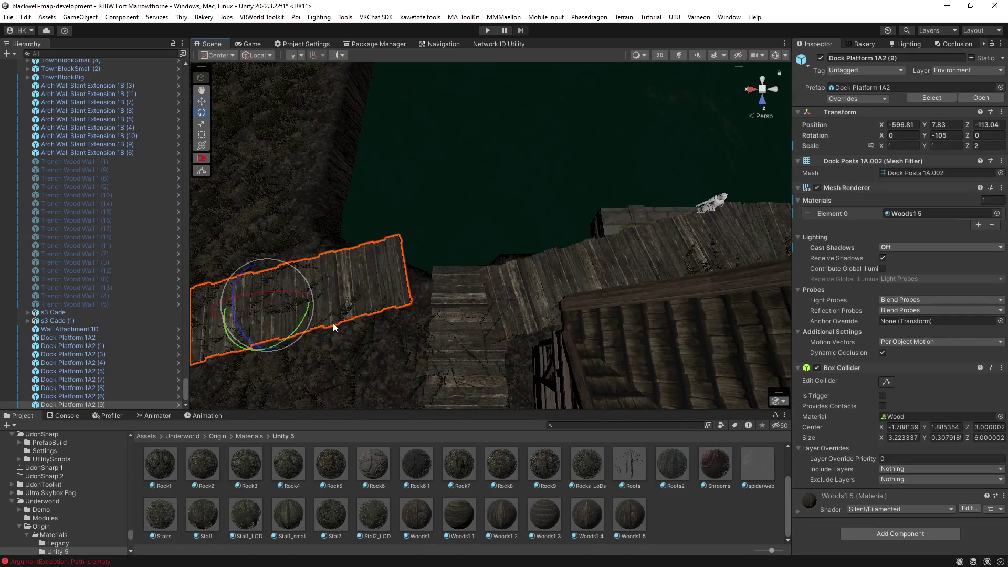
pyautogui.moveTo(305, 321)
pyautogui.mouseDown()
pyautogui.moveTo(306, 340)
pyautogui.moveTo(331, 313)
pyautogui.moveTo(333, 224)
pyautogui.moveTo(450, 215)
pyautogui.moveTo(556, 179)
pyautogui.moveTo(556, 302)
pyautogui.moveTo(479, 331)
pyautogui.moveTo(719, 362)
pyautogui.moveTo(742, 352)
pyautogui.moveTo(724, 315)
pyautogui.mouseUp()
# Duplicate platform (5) and move copy (10) to X -599.72, Z -128.22.
pyautogui.click(565, 304)
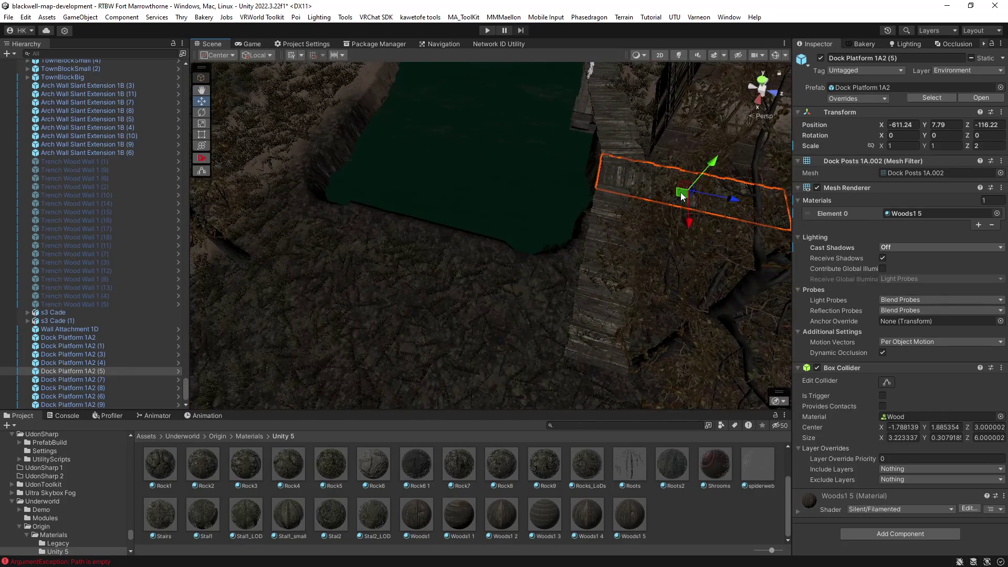
pyautogui.click(577, 236)
pyautogui.moveTo(612, 237); pyautogui.dragTo(460, 304)
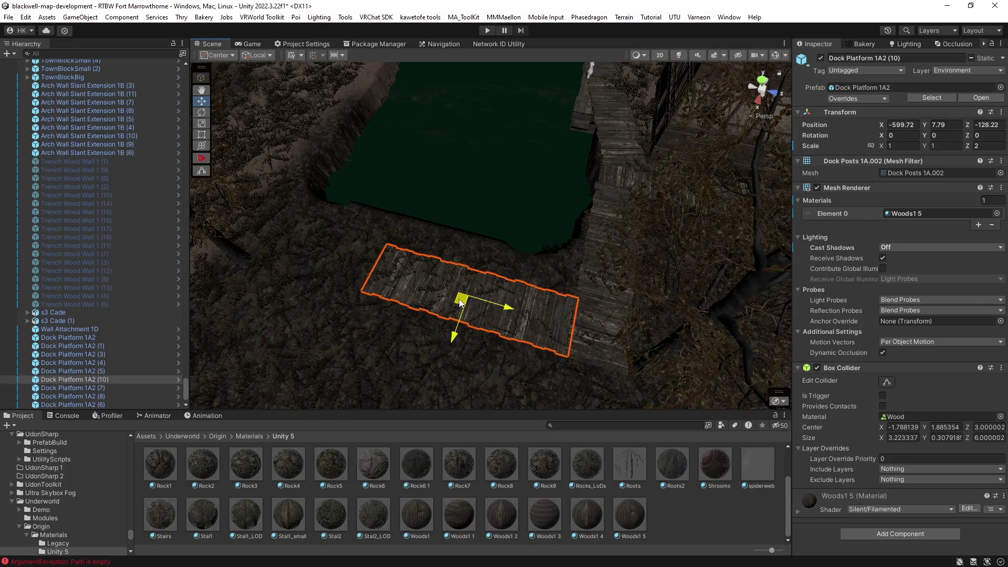
pyautogui.moveTo(484, 337)
pyautogui.mouseDown()
pyautogui.moveTo(450, 281)
pyautogui.moveTo(547, 292)
pyautogui.moveTo(604, 222)
pyautogui.mouseUp()
pyautogui.click(604, 225)
pyautogui.keyDown('shift'); pyautogui.click(565, 156); pyautogui.keyUp('shift')
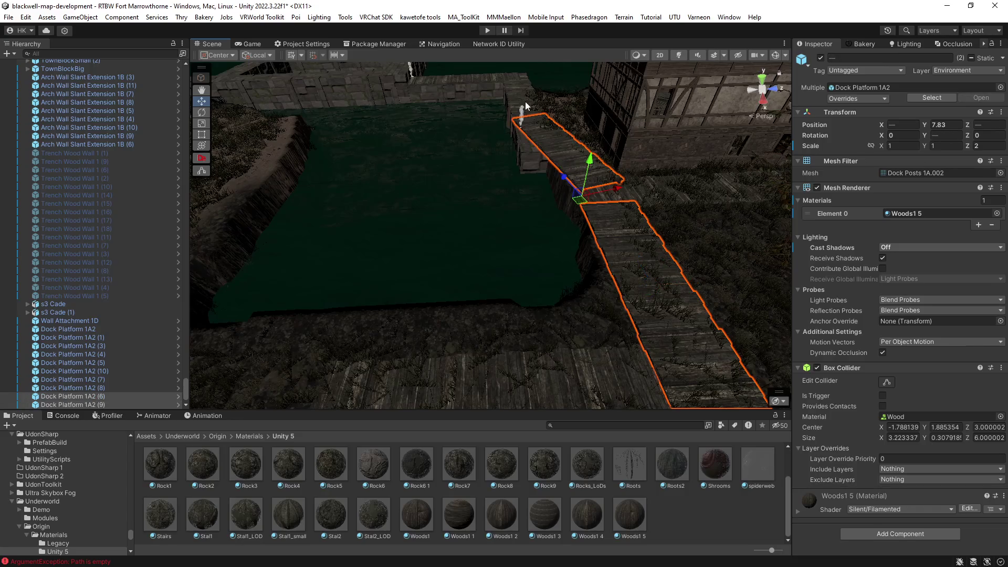
# Duplicate the three selected dock platforms and move the copies along X and slightly up to line the trench's other side.
pyautogui.moveTo(515, 86)
pyautogui.mouseDown()
pyautogui.moveTo(550, 179)
pyautogui.moveTo(542, 169)
pyautogui.moveTo(579, 197)
pyautogui.moveTo(556, 177)
pyautogui.moveTo(326, 203)
pyautogui.mouseUp()
pyautogui.hotkey('ctrl', 'd')
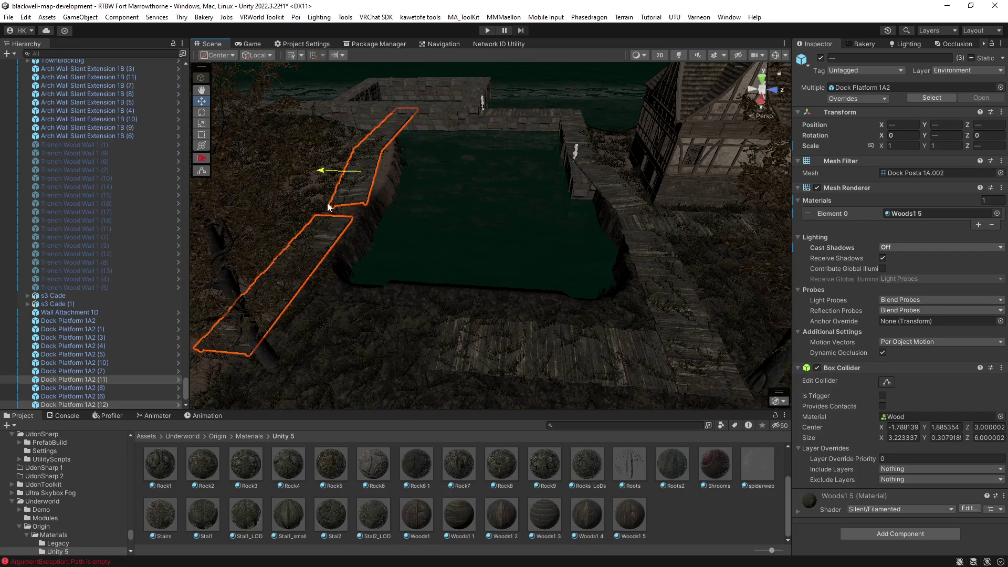
pyautogui.moveTo(499, 267)
pyautogui.mouseDown()
pyautogui.moveTo(486, 285)
pyautogui.moveTo(506, 284)
pyautogui.mouseUp()
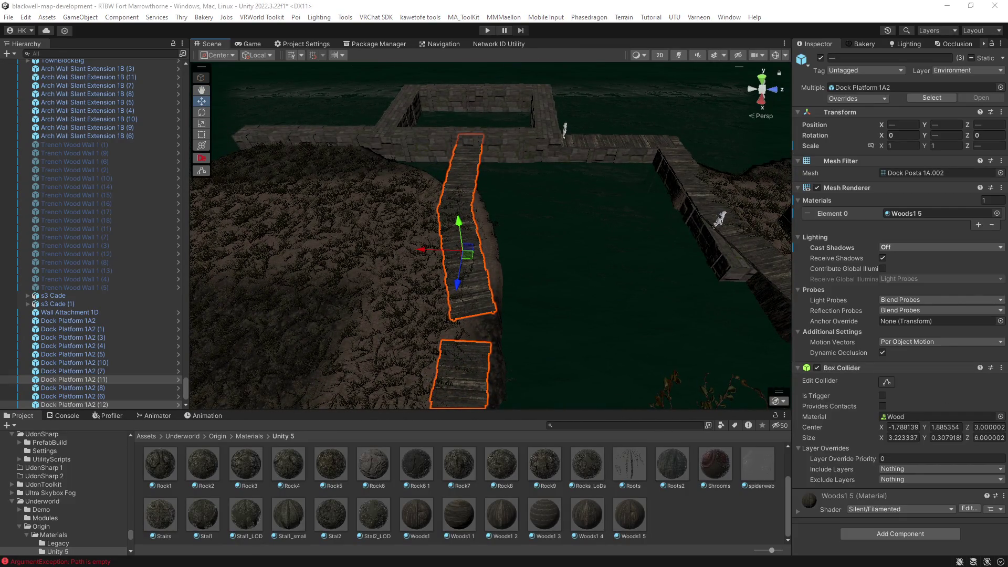
pyautogui.moveTo(488, 190)
pyautogui.mouseDown()
pyautogui.moveTo(531, 234)
pyautogui.moveTo(585, 184)
pyautogui.moveTo(636, 182)
pyautogui.moveTo(444, 171)
pyautogui.moveTo(426, 167)
pyautogui.moveTo(421, 152)
pyautogui.mouseUp()
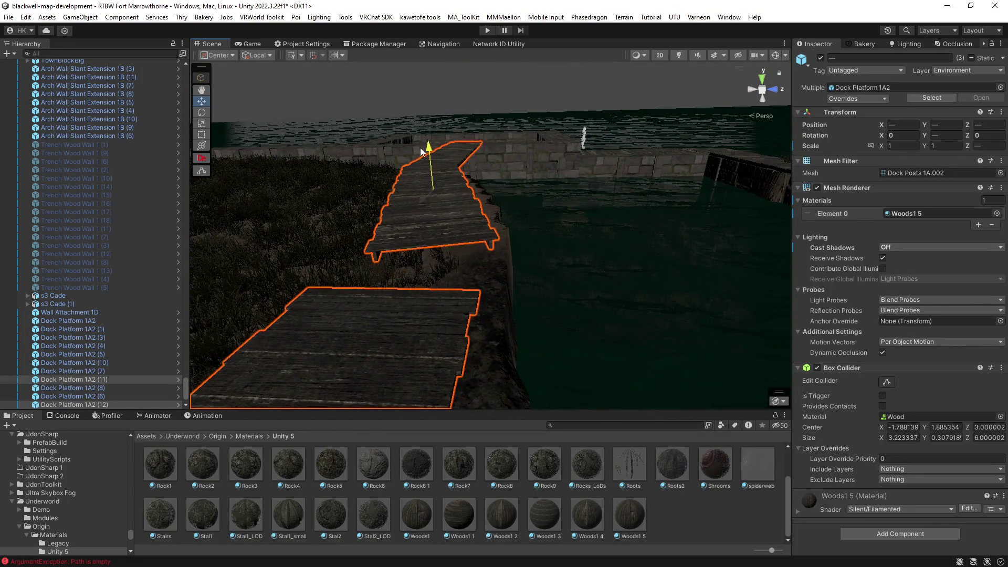
pyautogui.moveTo(625, 189)
pyautogui.mouseDown()
pyautogui.moveTo(443, 247)
pyautogui.moveTo(378, 248)
pyautogui.moveTo(331, 164)
pyautogui.mouseUp()
pyautogui.moveTo(309, 129)
pyautogui.mouseDown()
pyautogui.moveTo(394, 198)
pyautogui.moveTo(410, 198)
pyautogui.mouseUp()
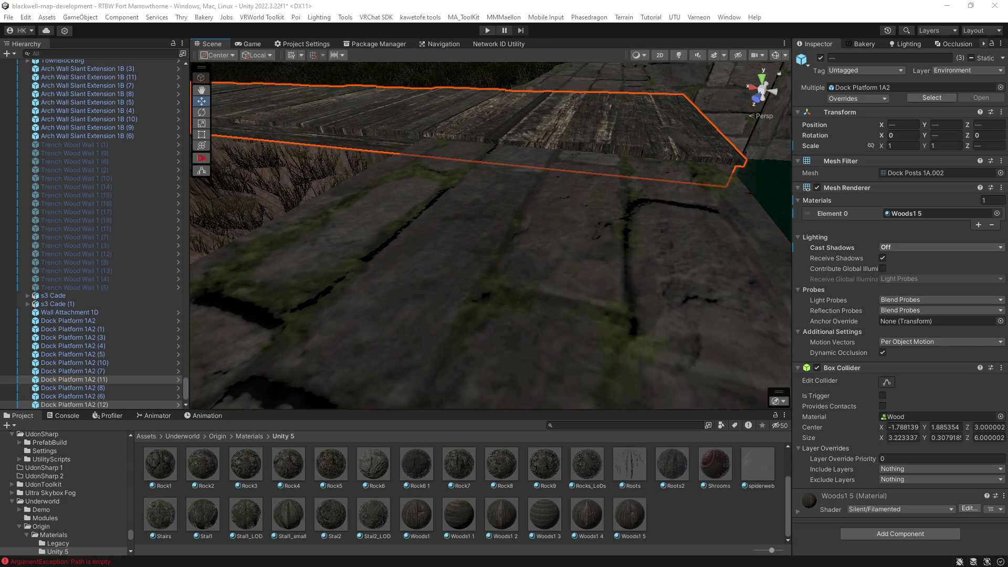
pyautogui.moveTo(600, 300); pyautogui.dragTo(546, 252)
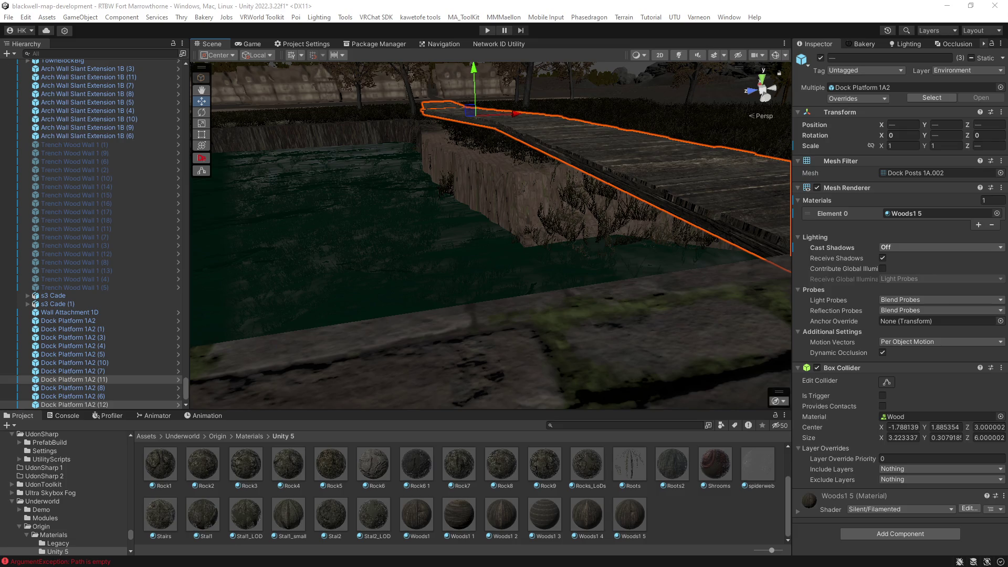
pyautogui.moveTo(625, 220)
pyautogui.mouseDown()
pyautogui.moveTo(540, 164)
pyautogui.moveTo(570, 259)
pyautogui.moveTo(726, 279)
pyautogui.moveTo(443, 286)
pyautogui.moveTo(552, 254)
pyautogui.moveTo(461, 279)
pyautogui.moveTo(535, 284)
pyautogui.moveTo(557, 252)
pyautogui.mouseUp()
pyautogui.click(679, 55)
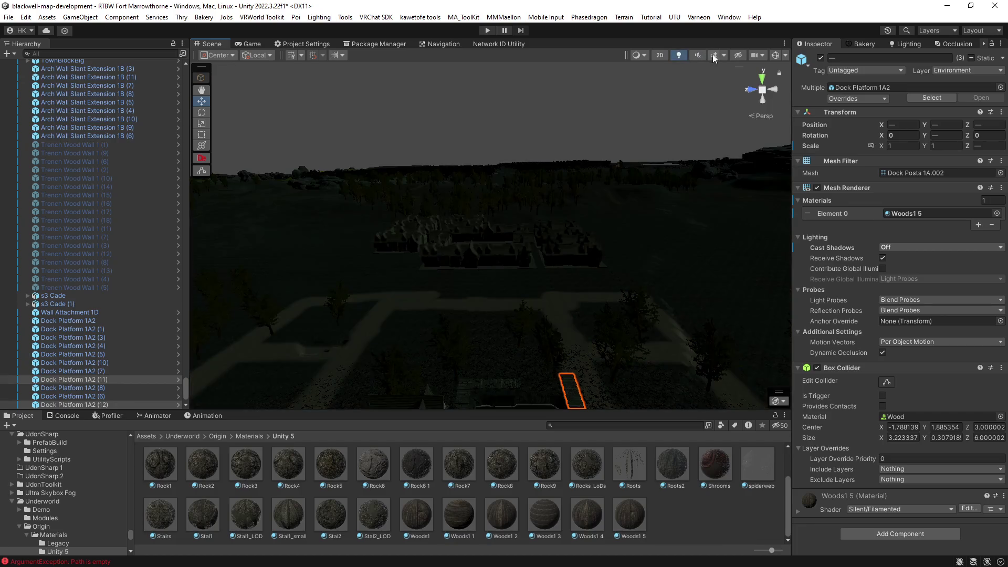
pyautogui.click(714, 54)
pyautogui.moveTo(675, 219)
pyautogui.mouseDown()
pyautogui.moveTo(608, 301)
pyautogui.moveTo(378, 322)
pyautogui.moveTo(78, 203)
pyautogui.moveTo(922, 193)
pyautogui.mouseUp()
pyautogui.moveTo(630, 210)
pyautogui.mouseDown()
pyautogui.moveTo(367, 211)
pyautogui.moveTo(462, 184)
pyautogui.mouseUp()
pyautogui.click(678, 54)
pyautogui.moveTo(630, 105)
pyautogui.mouseDown()
pyautogui.moveTo(598, 149)
pyautogui.moveTo(790, 277)
pyautogui.moveTo(843, 277)
pyautogui.moveTo(830, 286)
pyautogui.mouseUp()
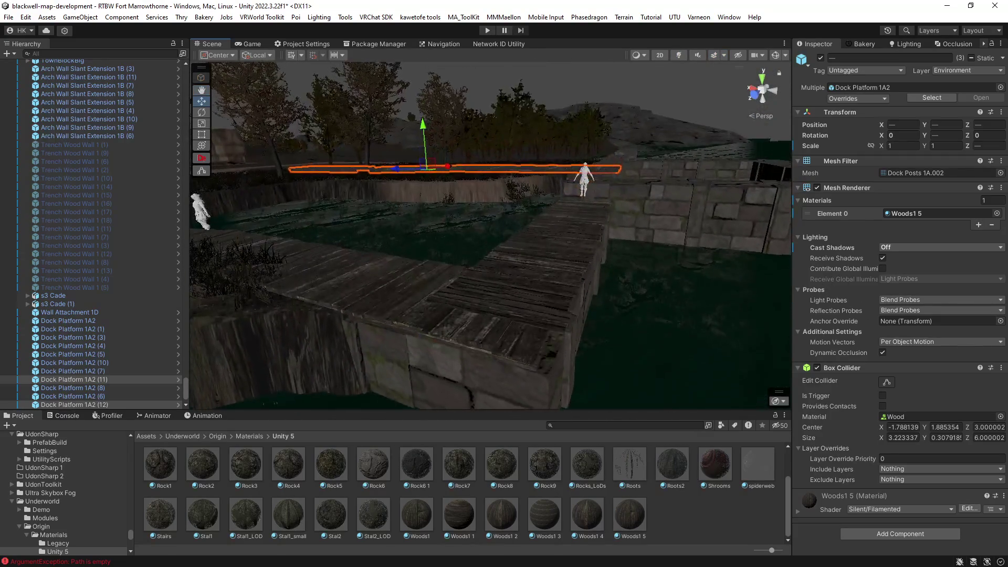
pyautogui.moveTo(547, 277)
pyautogui.mouseDown()
pyautogui.moveTo(597, 301)
pyautogui.moveTo(653, 306)
pyautogui.moveTo(562, 345)
pyautogui.moveTo(560, 321)
pyautogui.moveTo(598, 292)
pyautogui.moveTo(592, 286)
pyautogui.moveTo(426, 314)
pyautogui.moveTo(399, 315)
pyautogui.moveTo(387, 299)
pyautogui.moveTo(370, 309)
pyautogui.mouseUp()
pyautogui.click(390, 260)
pyautogui.press('f')
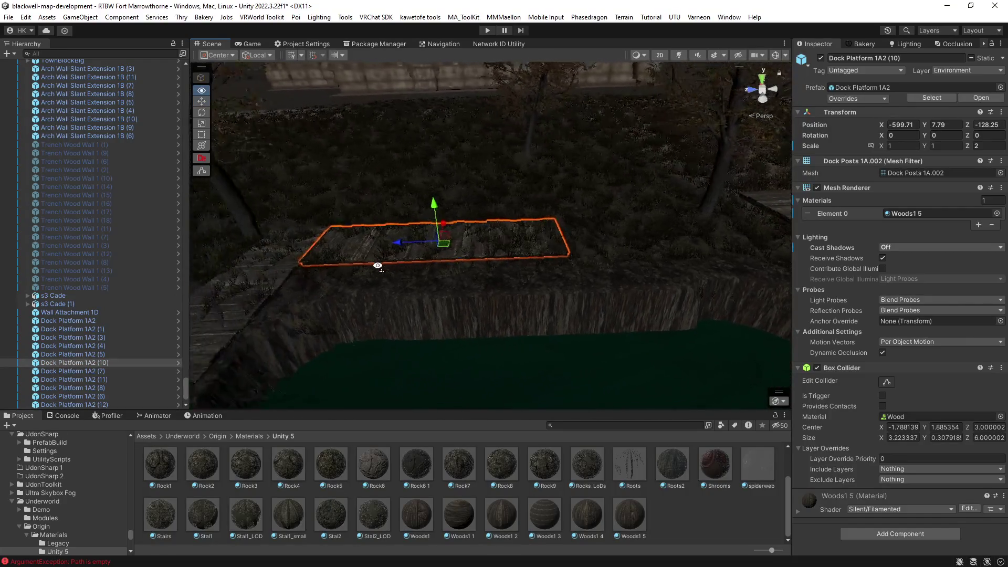
# Tilt Dock Platform 1A2 (10) to about 4.9 on X and duplicate it.
pyautogui.press('e')
pyautogui.moveTo(459, 171)
pyautogui.mouseDown()
pyautogui.moveTo(469, 188)
pyautogui.moveTo(533, 178)
pyautogui.moveTo(468, 179)
pyautogui.moveTo(407, 150)
pyautogui.moveTo(401, 171)
pyautogui.moveTo(436, 190)
pyautogui.moveTo(632, 215)
pyautogui.moveTo(509, 208)
pyautogui.mouseUp()
pyautogui.press('w')
pyautogui.press('e')
pyautogui.press('w')
pyautogui.hotkey('ctrl', 'd')
# Ease the tilt of both platforms to X rotation 2.939 and turn on the scene effects preview.
pyautogui.keyDown('shift'); pyautogui.click(534, 206); pyautogui.keyUp('shift')
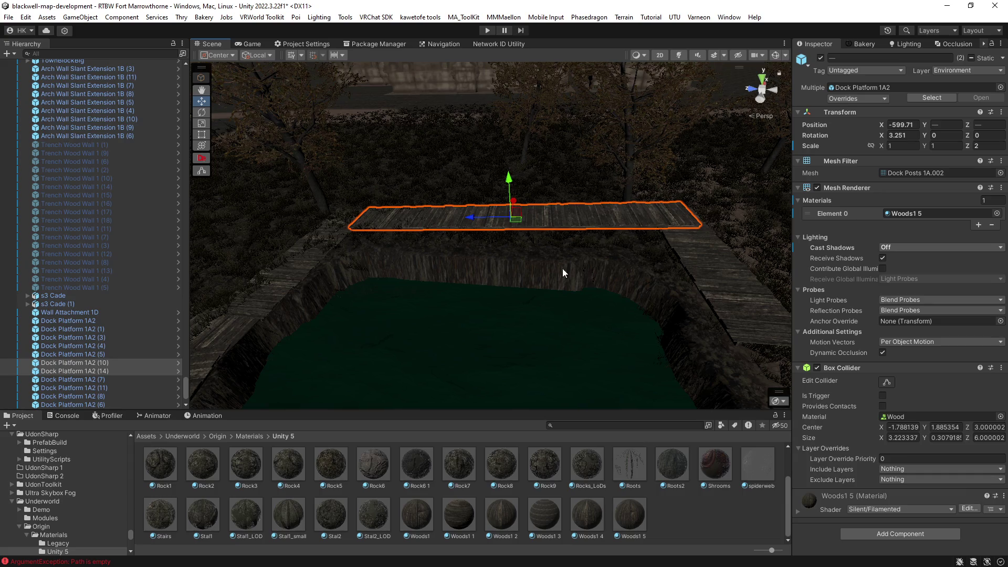
pyautogui.moveTo(727, 254)
pyautogui.mouseDown()
pyautogui.moveTo(744, 210)
pyautogui.moveTo(701, 216)
pyautogui.moveTo(826, 200)
pyautogui.moveTo(793, 172)
pyautogui.moveTo(715, 166)
pyautogui.moveTo(418, 194)
pyautogui.mouseUp()
pyautogui.press('e')
pyautogui.moveTo(294, 207)
pyautogui.mouseDown()
pyautogui.moveTo(275, 205)
pyautogui.moveTo(440, 200)
pyautogui.mouseUp()
pyautogui.press('w')
pyautogui.moveTo(660, 146)
pyautogui.mouseDown()
pyautogui.moveTo(646, 155)
pyautogui.moveTo(601, 140)
pyautogui.moveTo(443, 172)
pyautogui.moveTo(509, 210)
pyautogui.moveTo(513, 294)
pyautogui.moveTo(241, 279)
pyautogui.moveTo(423, 288)
pyautogui.moveTo(441, 299)
pyautogui.moveTo(428, 300)
pyautogui.moveTo(480, 282)
pyautogui.mouseUp()
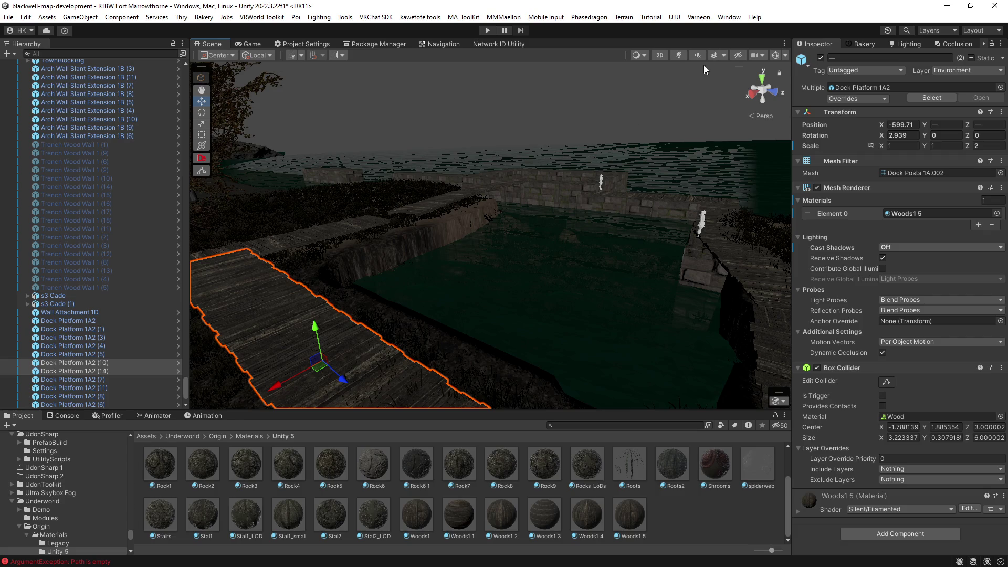
pyautogui.click(714, 55)
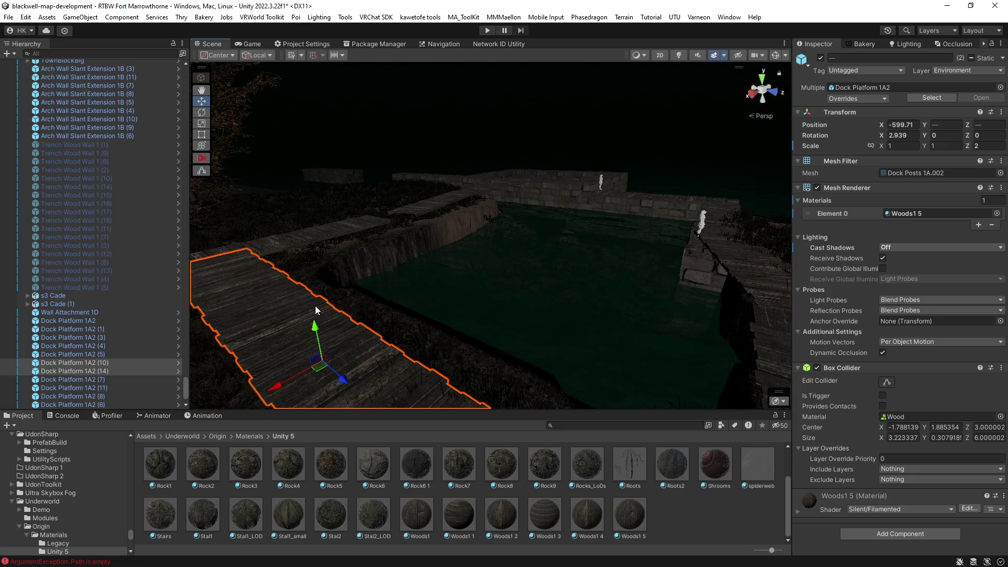
pyautogui.moveTo(414, 231)
pyautogui.mouseDown()
pyautogui.moveTo(518, 259)
pyautogui.moveTo(588, 261)
pyautogui.moveTo(425, 253)
pyautogui.moveTo(452, 288)
pyautogui.moveTo(264, 301)
pyautogui.moveTo(533, 315)
pyautogui.moveTo(639, 288)
pyautogui.moveTo(661, 306)
pyautogui.moveTo(700, 270)
pyautogui.moveTo(581, 313)
pyautogui.moveTo(630, 299)
pyautogui.mouseUp()
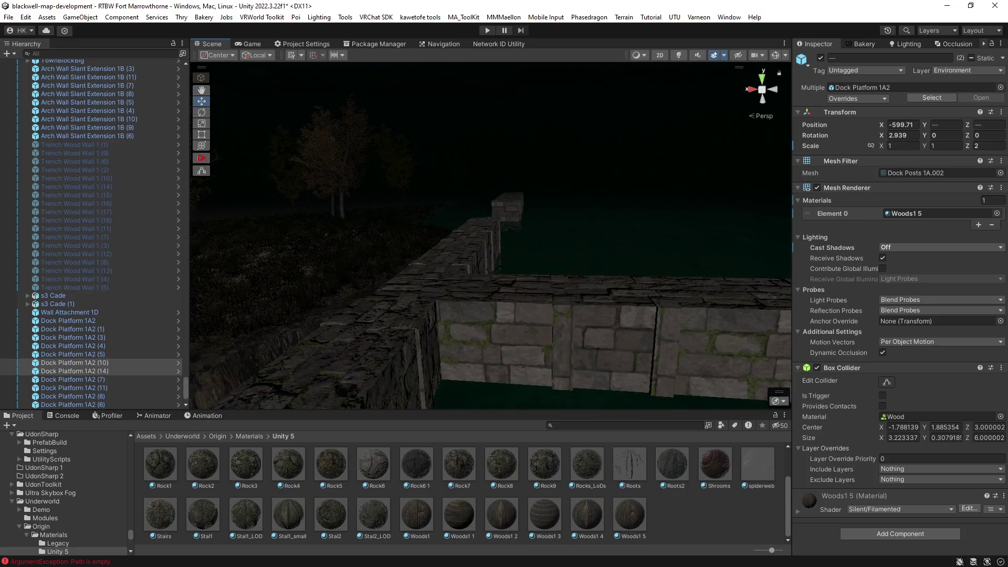